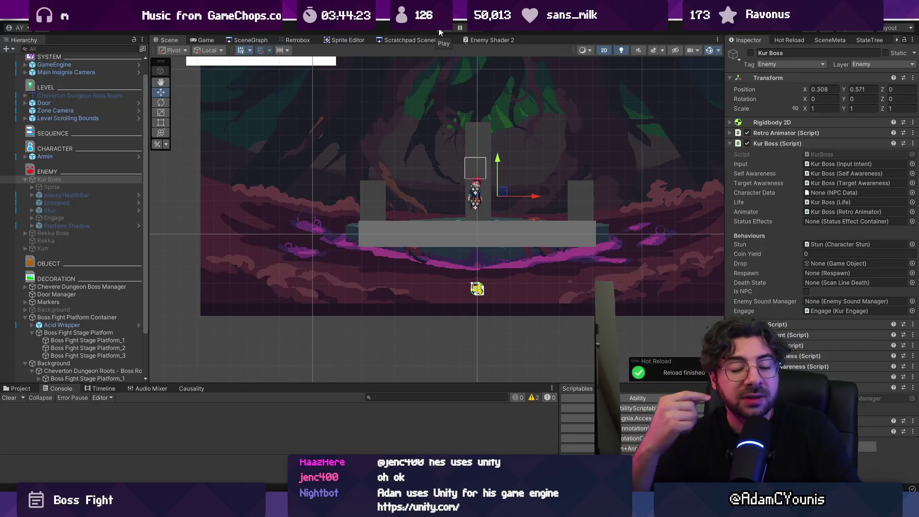
# Scroll the Hierarchy in the boss room scene while Kur Boss finishes hot-reloading
pyautogui.scroll(-2, 622, 162)
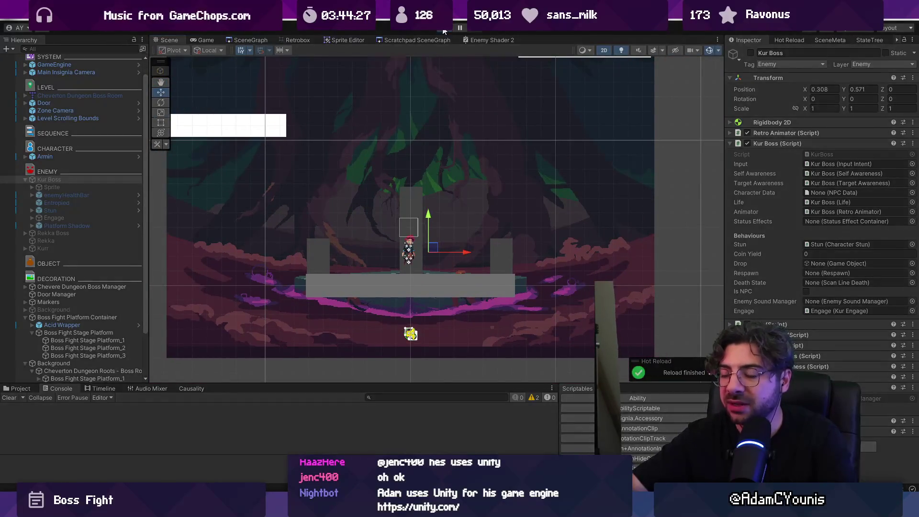
# Play-test the boss room by walking the hero right, then return to the Scene view
pyautogui.click(443, 31)
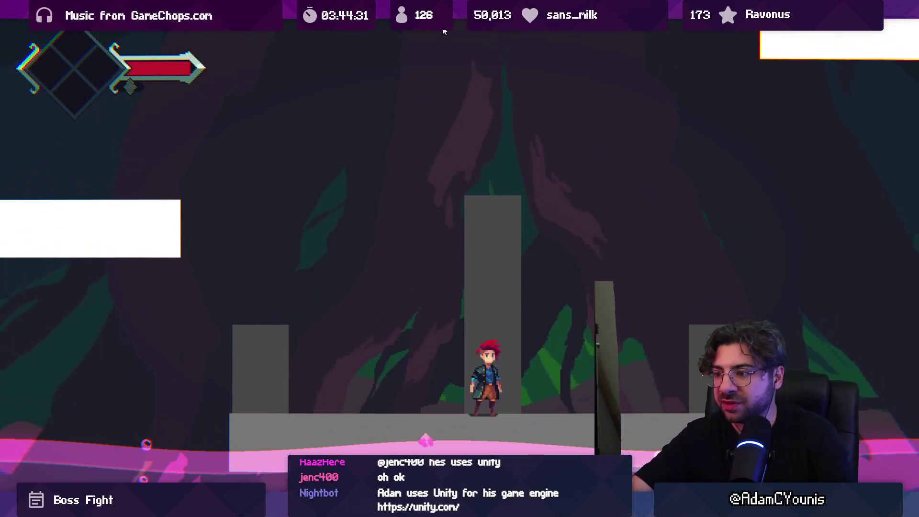
pyautogui.press('Right')
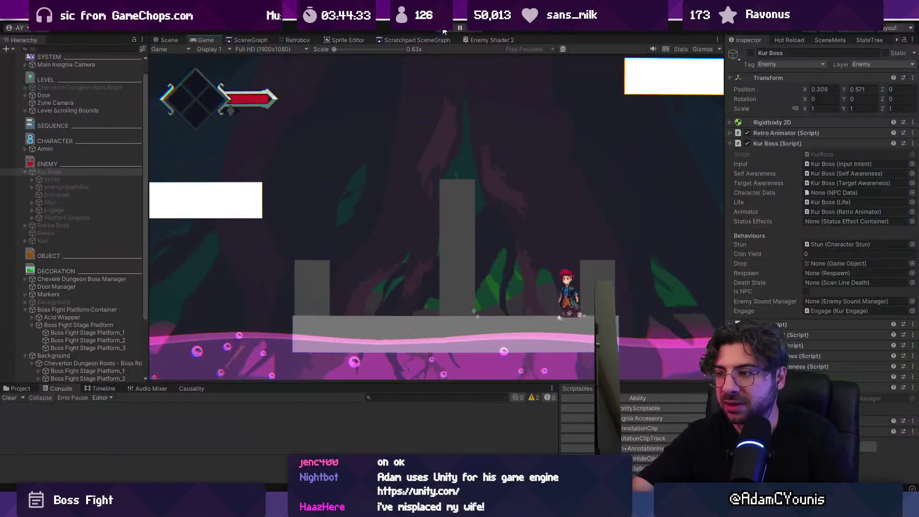
pyautogui.hotkey('ctrl', '1')
pyautogui.scroll(-2, 94, 279)
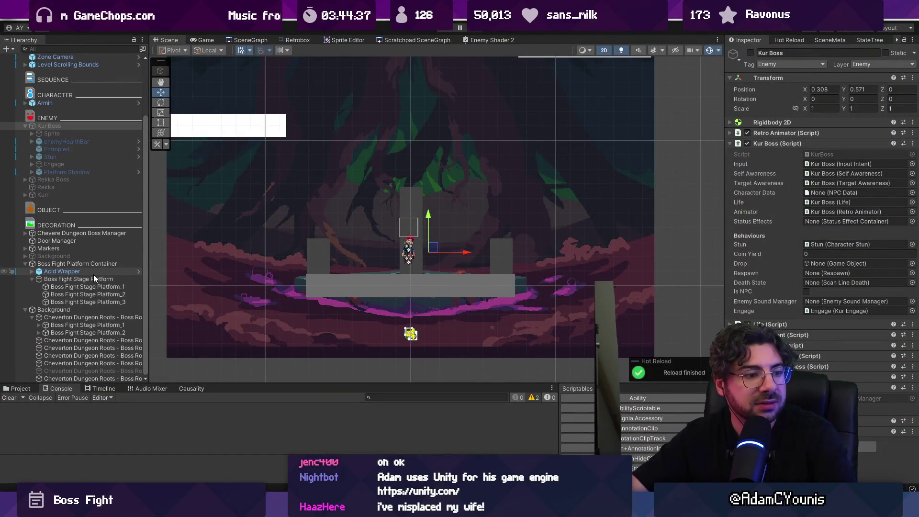
# Collapse the background roots and stage platform groups, then select Zone Camera
pyautogui.click(81, 318)
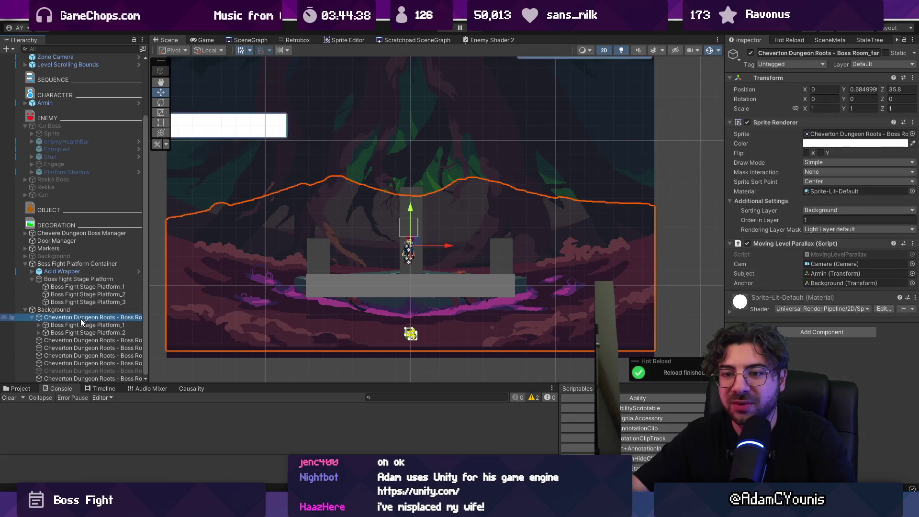
pyautogui.click(32, 317)
pyautogui.click(32, 294)
pyautogui.scroll(5, 58, 268)
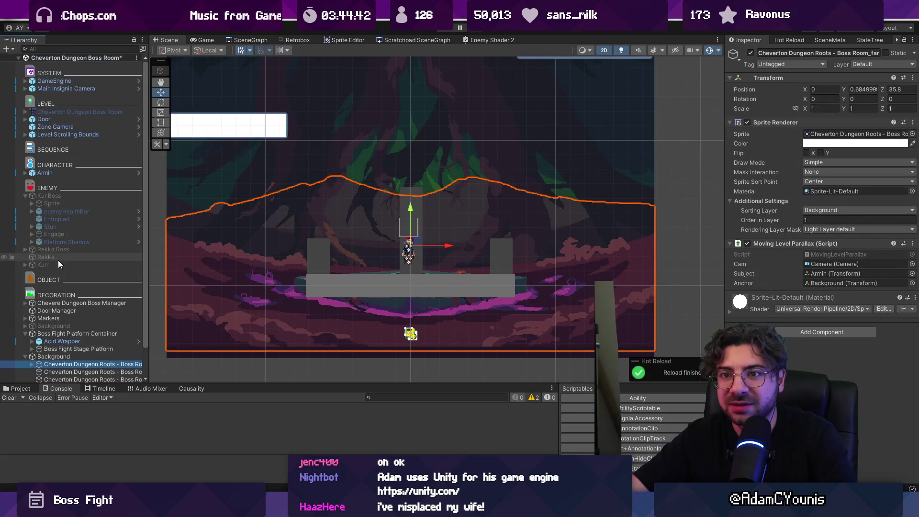
pyautogui.click(72, 127)
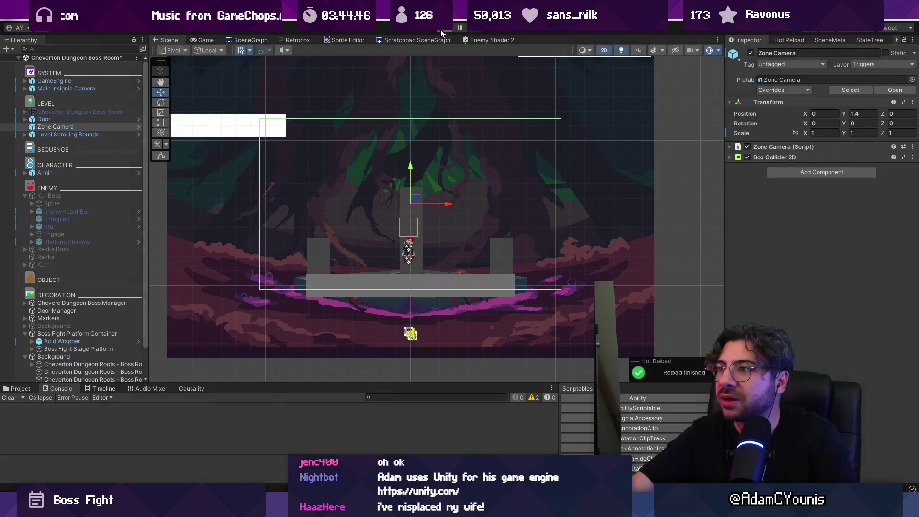
# Frame the Zone Camera and expand its Box Collider 2D, sized 5.19 by 2.94
pyautogui.click(461, 29)
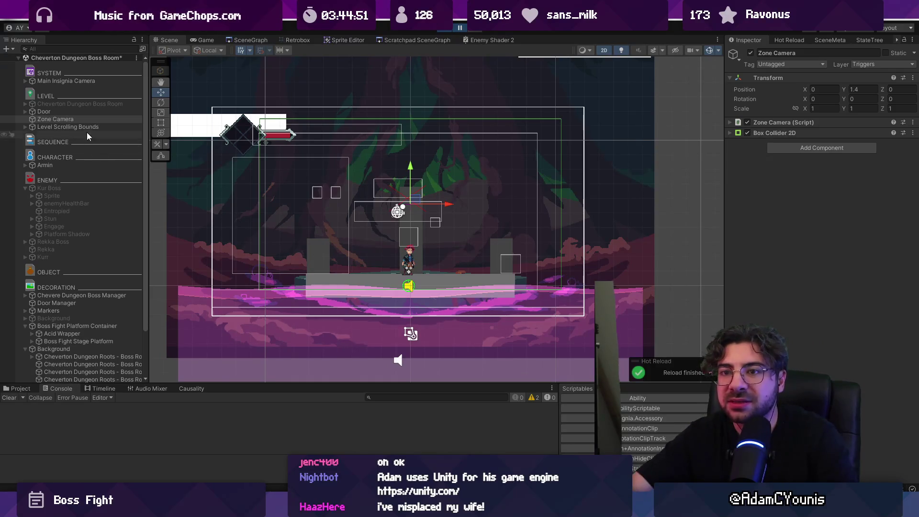
pyautogui.doubleClick(83, 119)
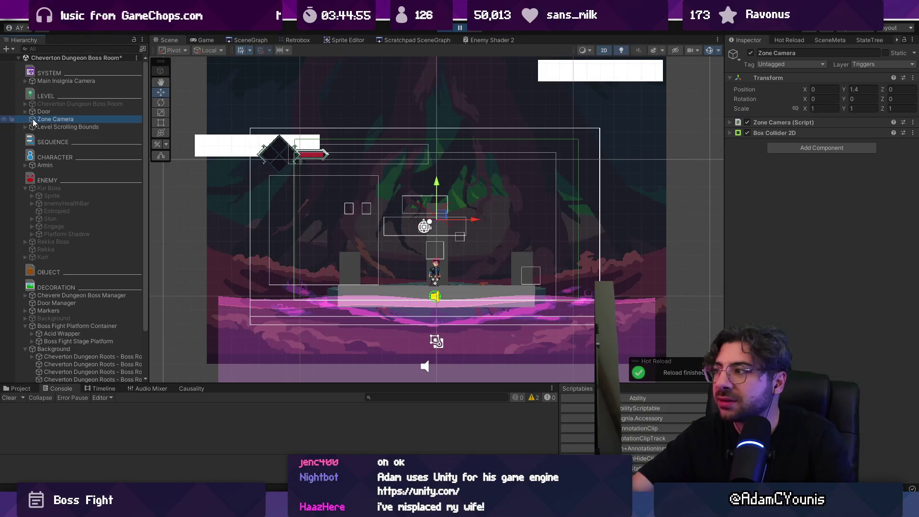
pyautogui.click(807, 133)
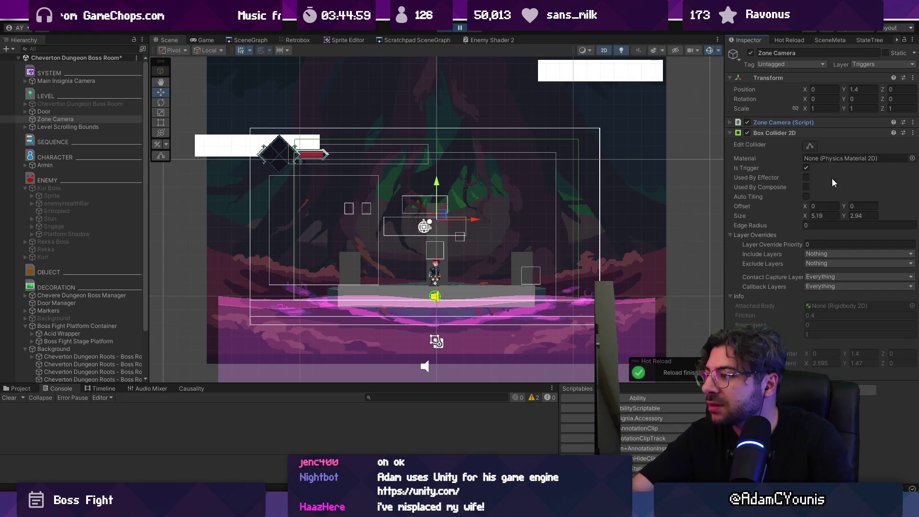
pyautogui.press('f')
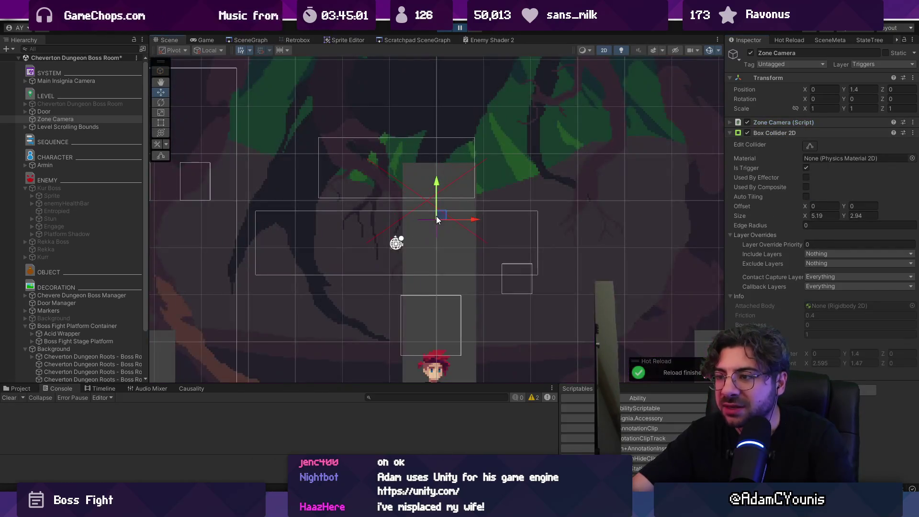
# Select the player character Armin to show its Rigidbody 2D, Animator and scripts
pyautogui.scroll(-5, 438, 216)
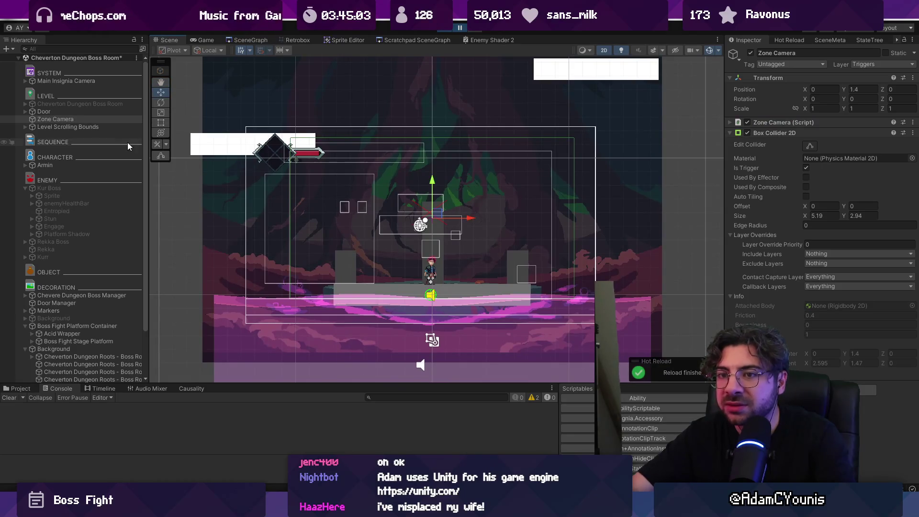
pyautogui.scroll(-3, 74, 125)
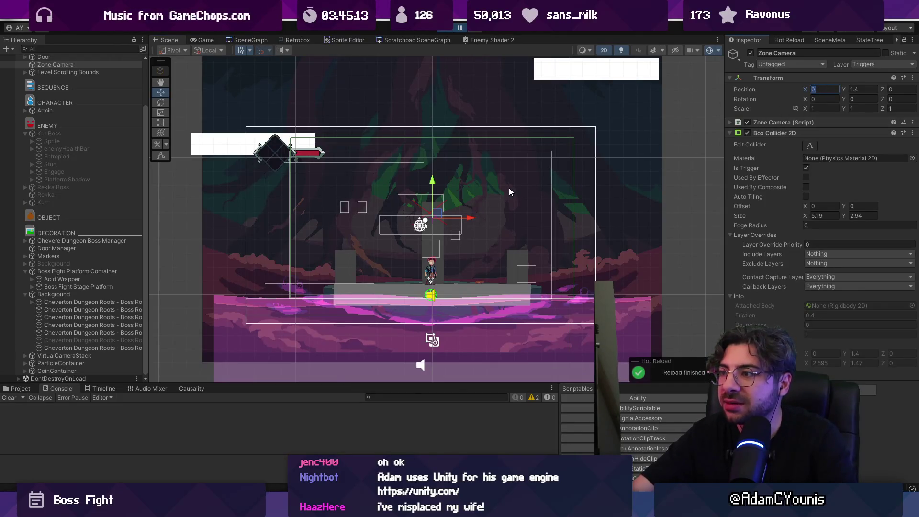
pyautogui.scroll(-3, 444, 183)
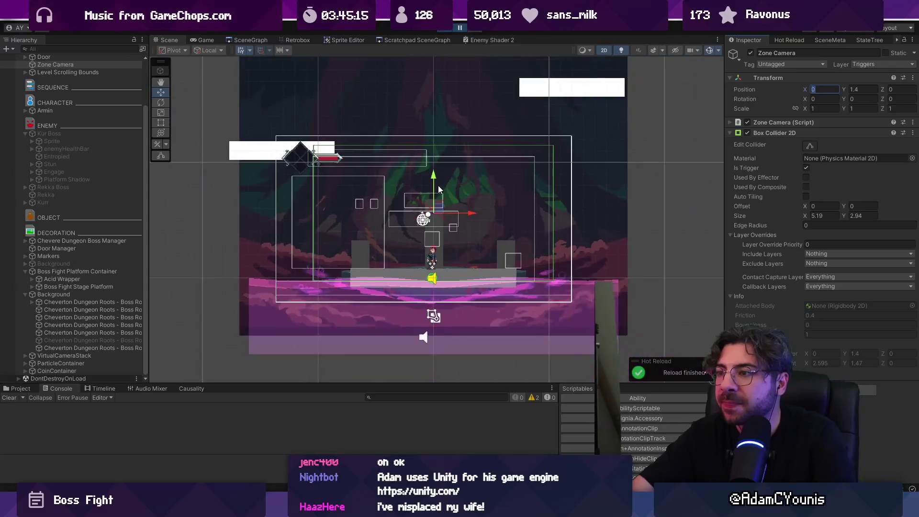
pyautogui.scroll(-3, 438, 185)
pyautogui.click(57, 111)
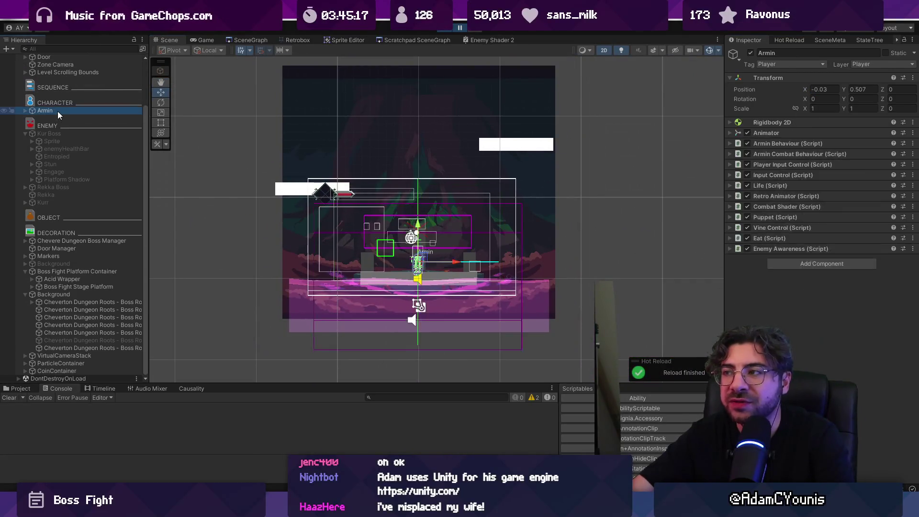
# Collapse the Boss Fight Platform Container and Background groups in the Hierarchy
pyautogui.click(90, 241)
pyautogui.press('Down')
pyautogui.press('Down')
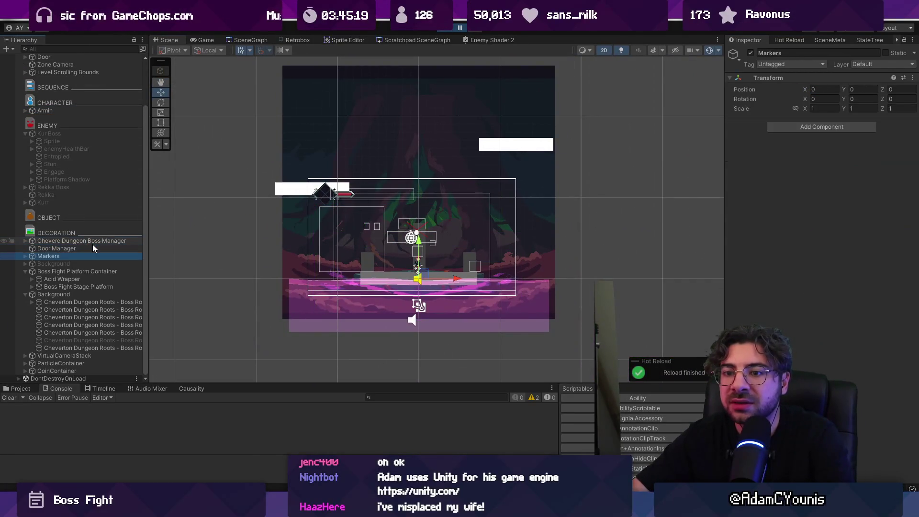
pyautogui.press('Down')
pyautogui.press('Down')
pyautogui.press('Left')
pyautogui.press('Down')
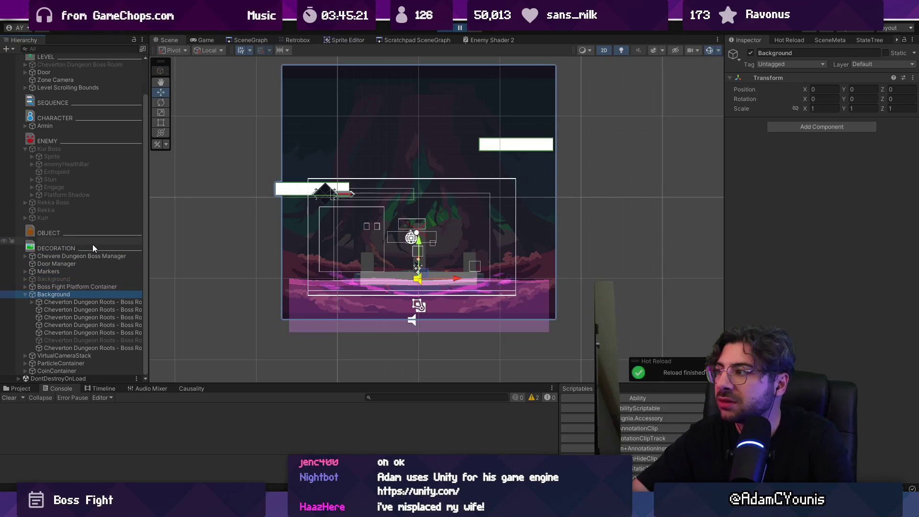
pyautogui.press('Left')
pyautogui.press('Down')
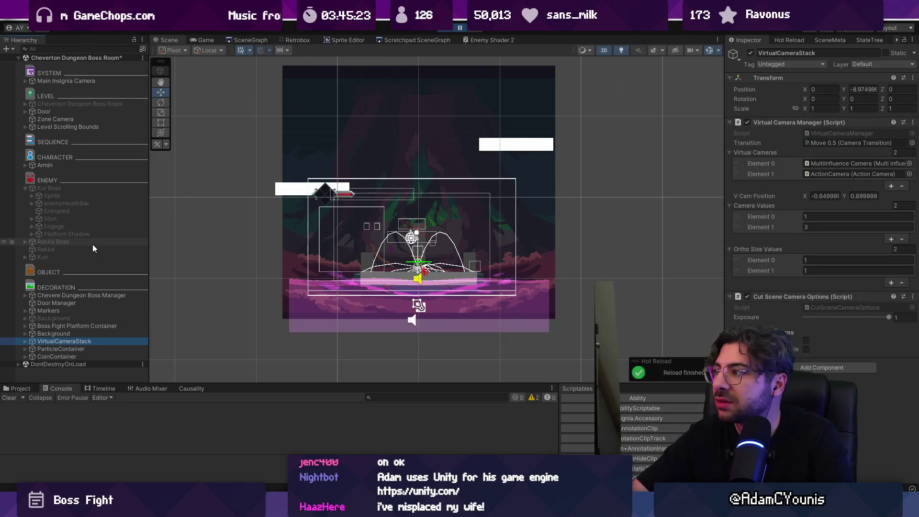
pyautogui.press('Down')
pyautogui.press('Down')
# Collapse the Kur Boss group and move up to the Door object
pyautogui.press('Up')
pyautogui.press('Up')
pyautogui.press('Up')
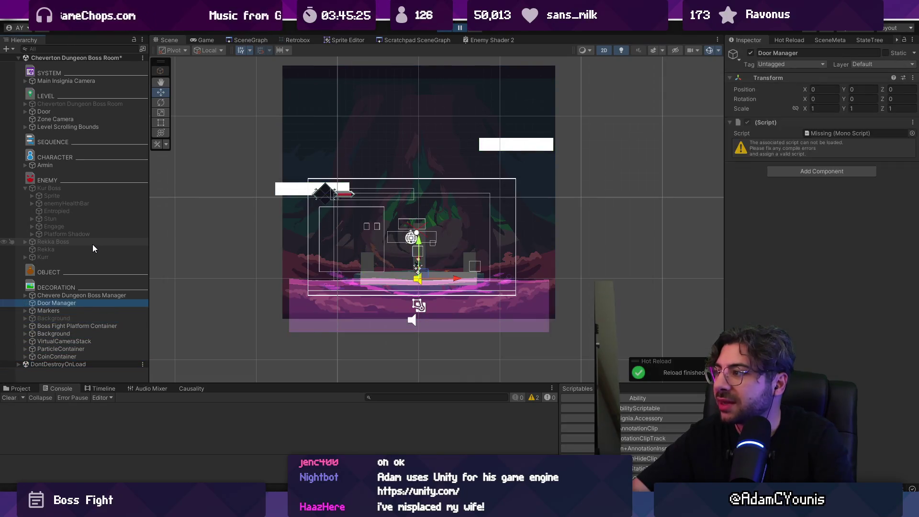
pyautogui.press('Up')
pyautogui.press('Up')
pyautogui.press('Up')
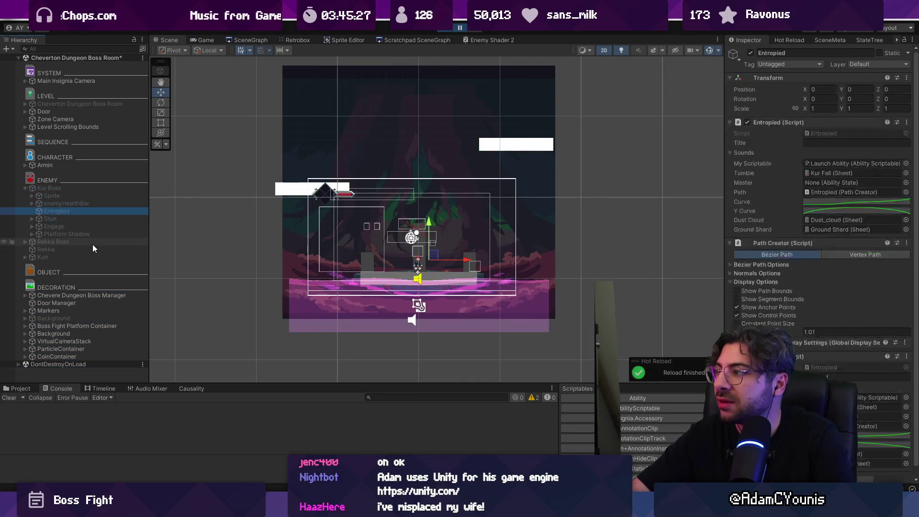
pyautogui.press('Up')
pyautogui.press('Up')
pyautogui.press('Up')
pyautogui.press('Left')
pyautogui.press('Down')
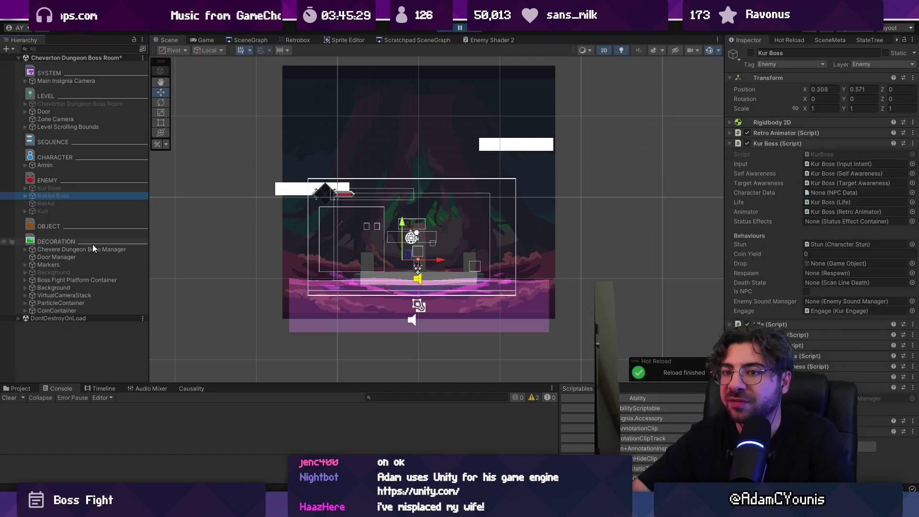
pyautogui.press('Down')
pyautogui.press('Down')
pyautogui.press('Down')
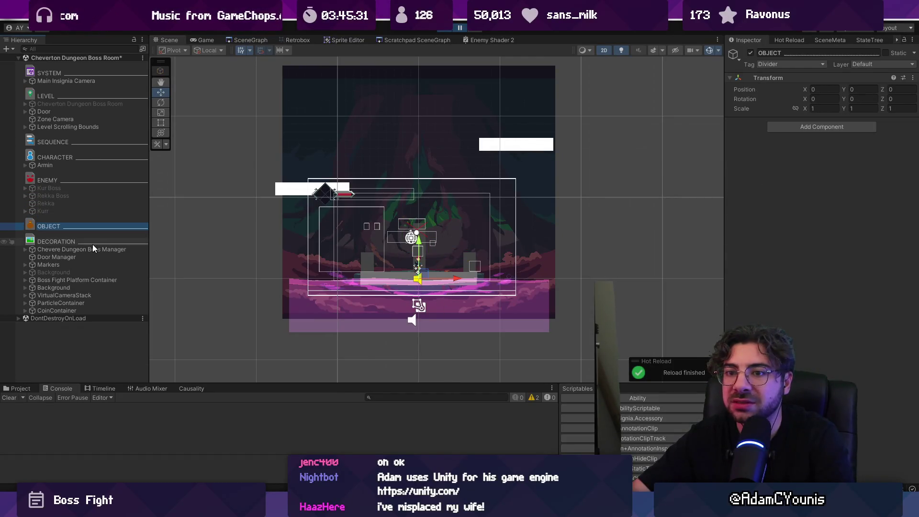
pyautogui.press('Up')
pyautogui.press('Up')
pyautogui.press('Up')
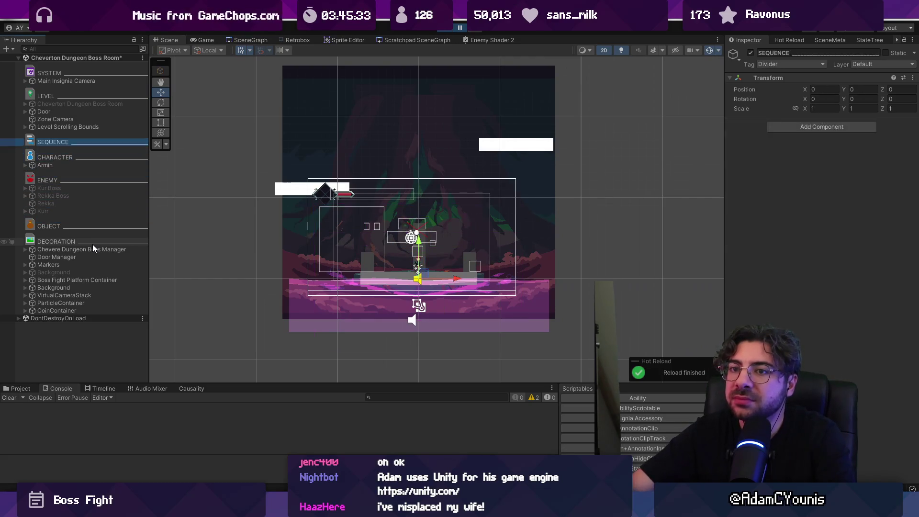
pyautogui.press('Up')
pyautogui.press('Up')
pyautogui.press('Up')
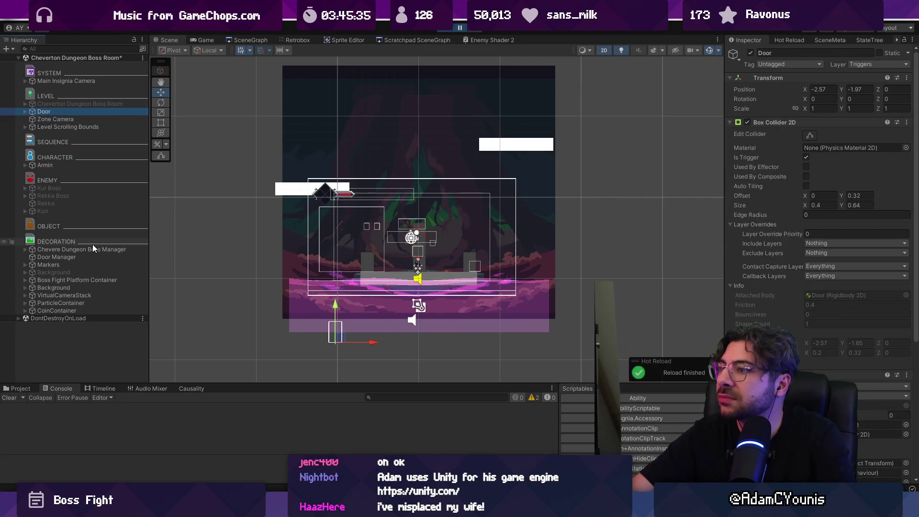
# Expand Level Scrolling Bounds and select its Left Edge child
pyautogui.press('Down')
pyautogui.press('Down')
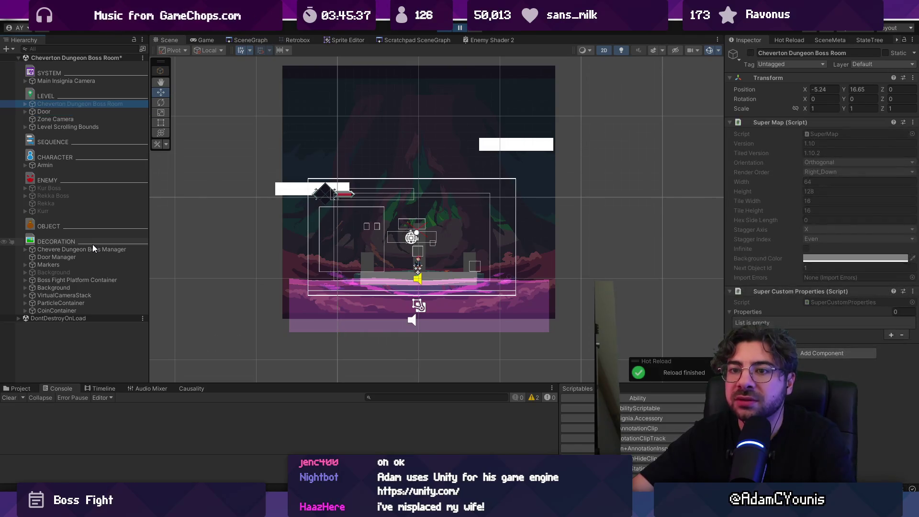
pyautogui.press('Right')
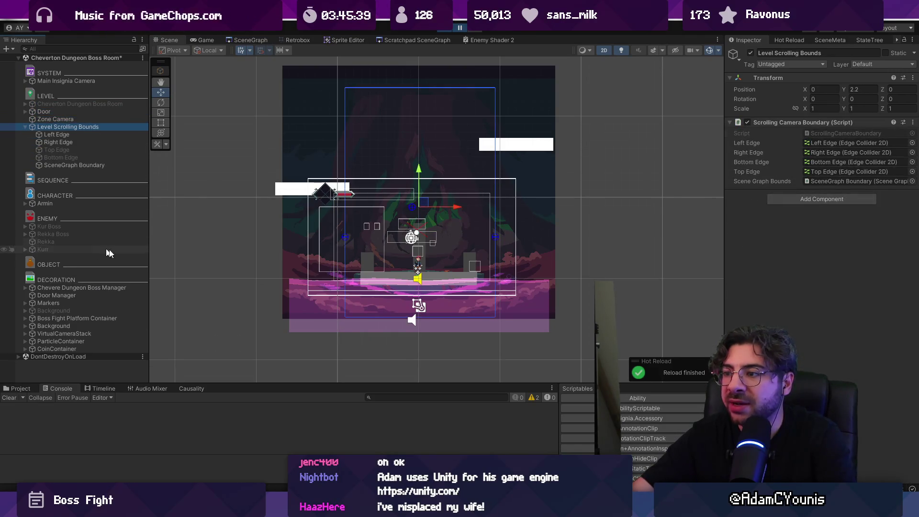
pyautogui.scroll(3, 357, 248)
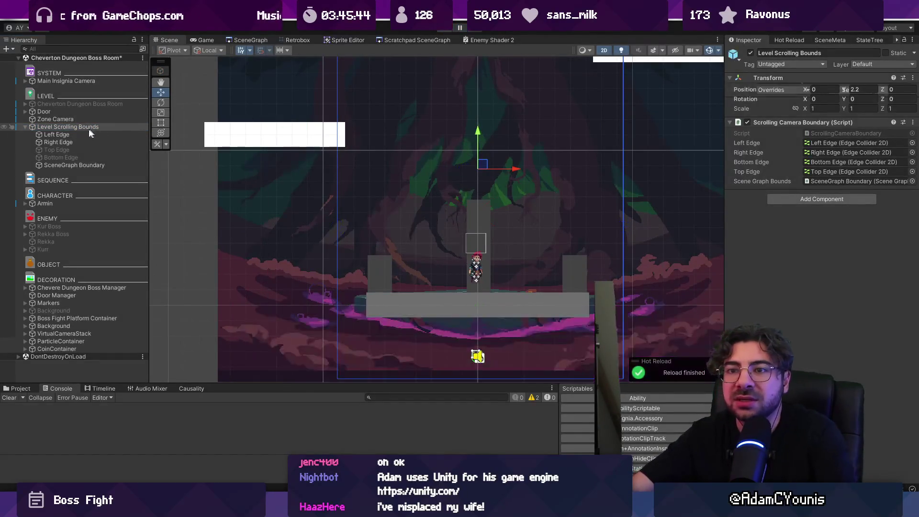
pyautogui.click(65, 143)
# Drag the Right Edge out to about X 3.64 and the Left Edge further left
pyautogui.scroll(-3, 345, 192)
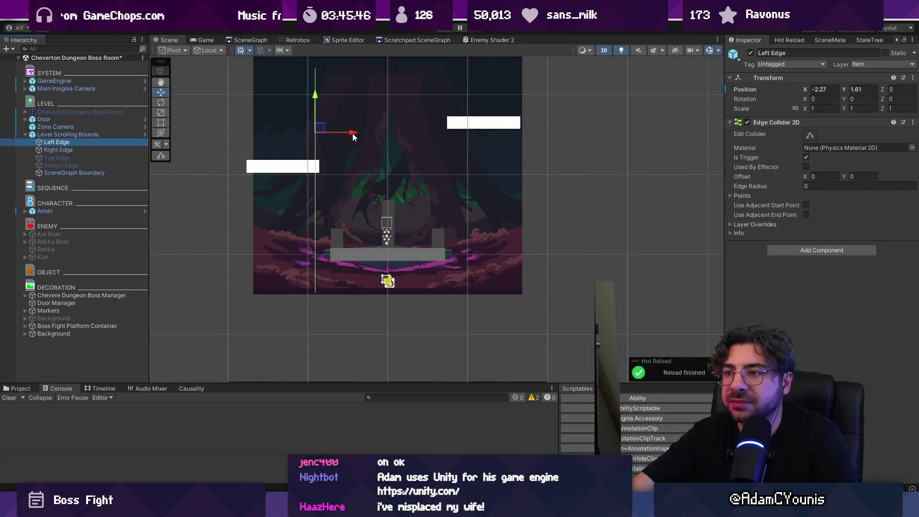
pyautogui.click(105, 149)
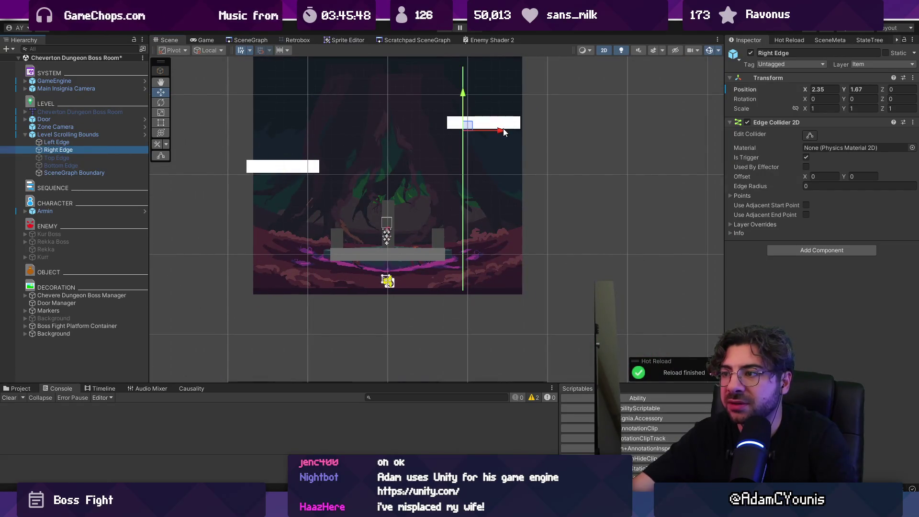
pyautogui.moveTo(503, 128); pyautogui.dragTo(545, 130)
pyautogui.click(53, 143)
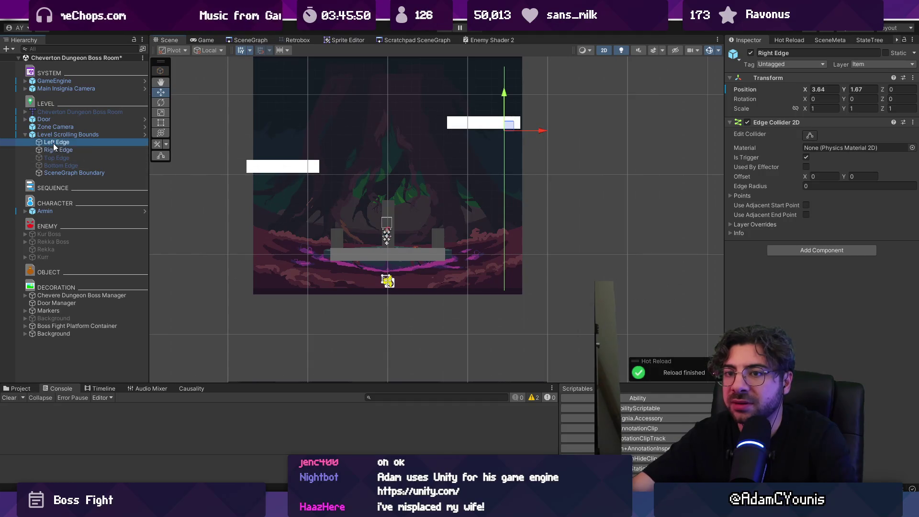
pyautogui.moveTo(309, 136); pyautogui.dragTo(294, 135)
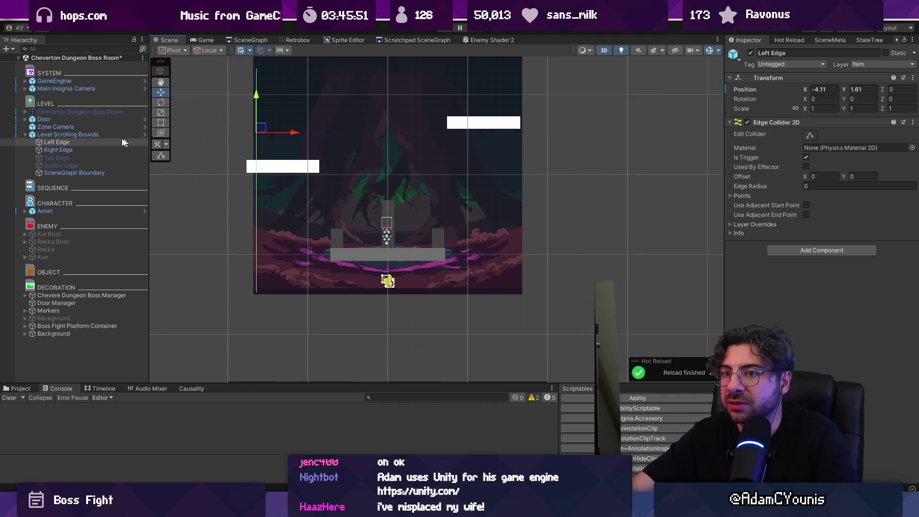
pyautogui.click(830, 90)
# Set the Right Edge's Position X to 4, save the scene and start a play-test
pyautogui.click(128, 151)
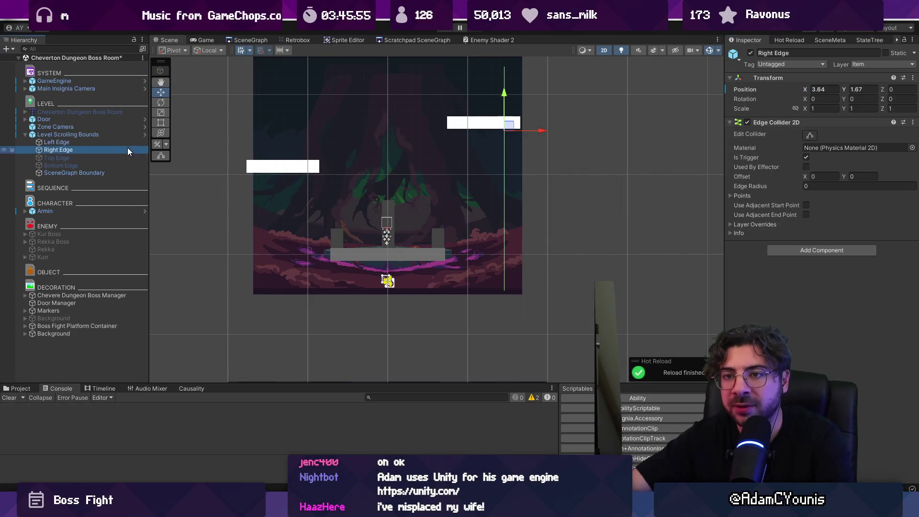
pyautogui.click(814, 90)
pyautogui.write('4')
pyautogui.press('Return')
pyautogui.hotkey('ctrl', 's')
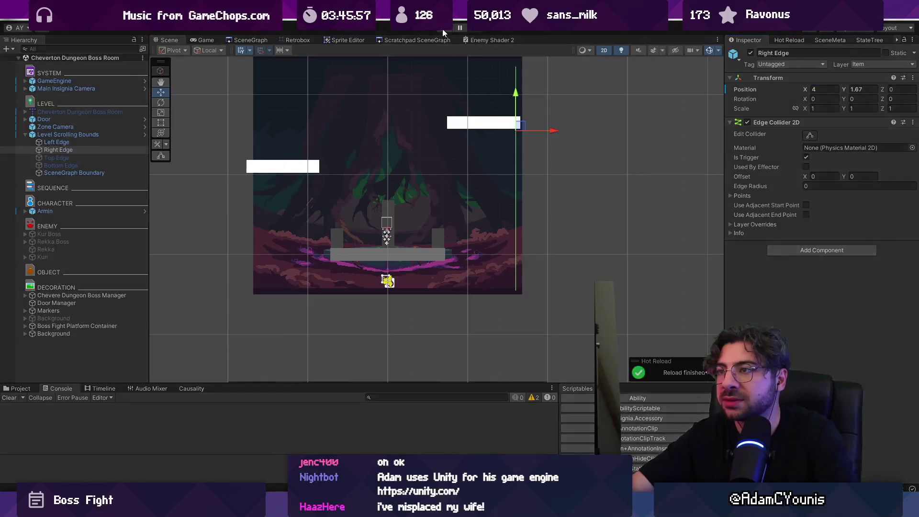
pyautogui.click(443, 29)
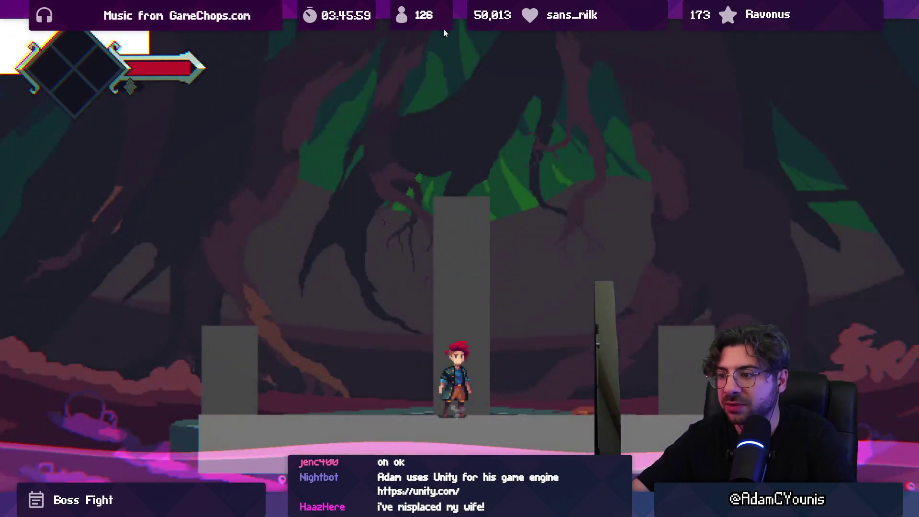
# Run the character right and left, stop playing, and select Zone Camera
pyautogui.press('Right')
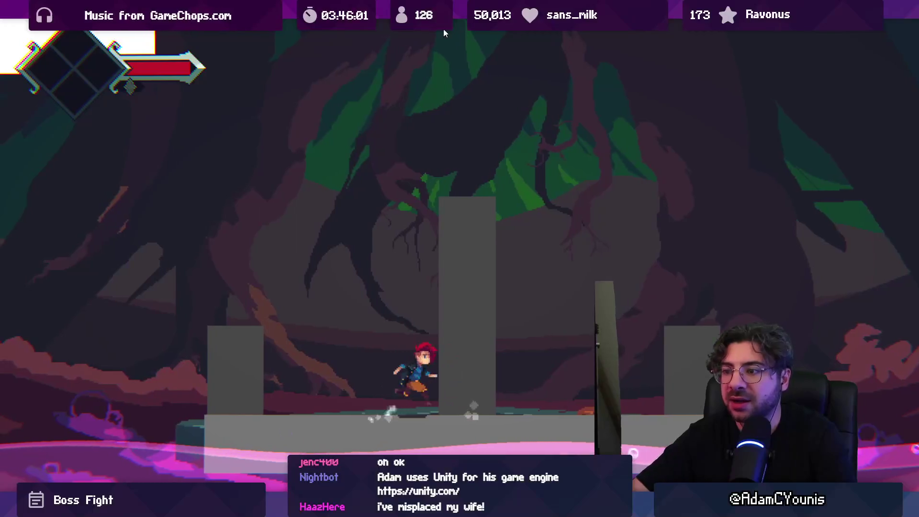
pyautogui.press('Left')
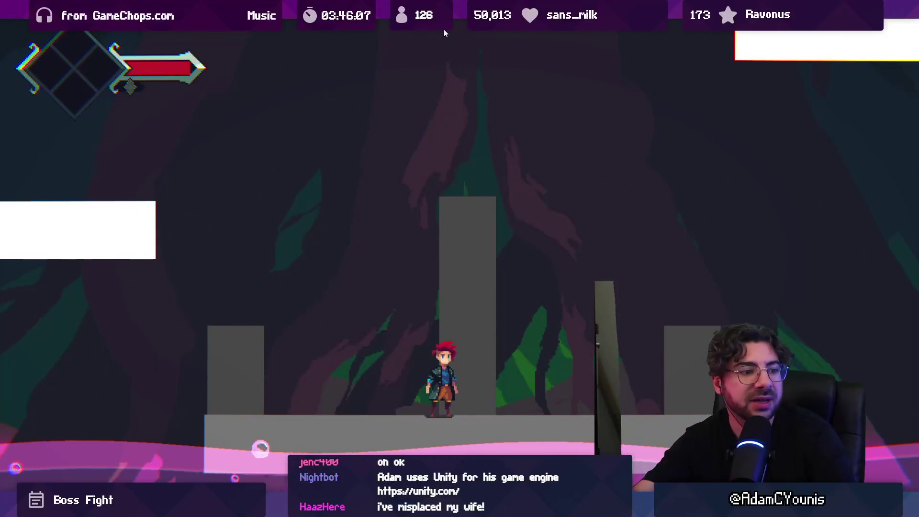
pyautogui.hotkey('shift', 'space')
pyautogui.click(443, 28)
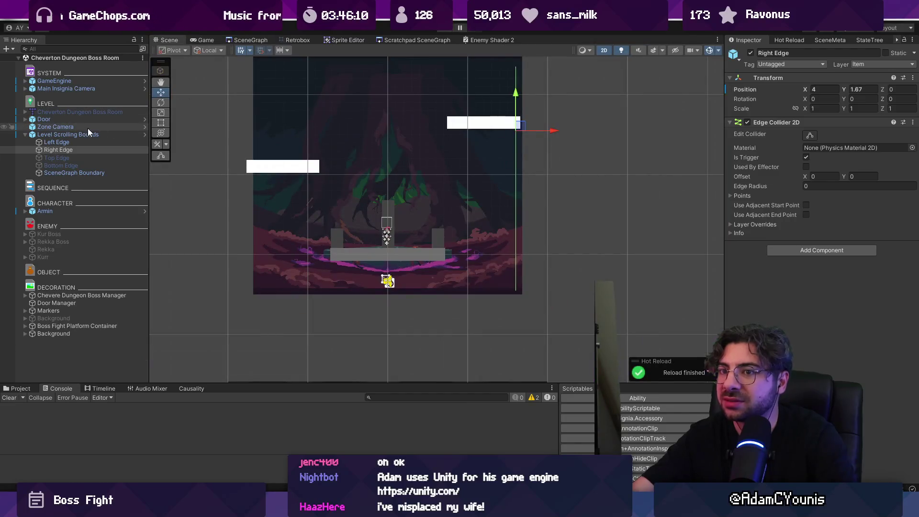
pyautogui.click(86, 128)
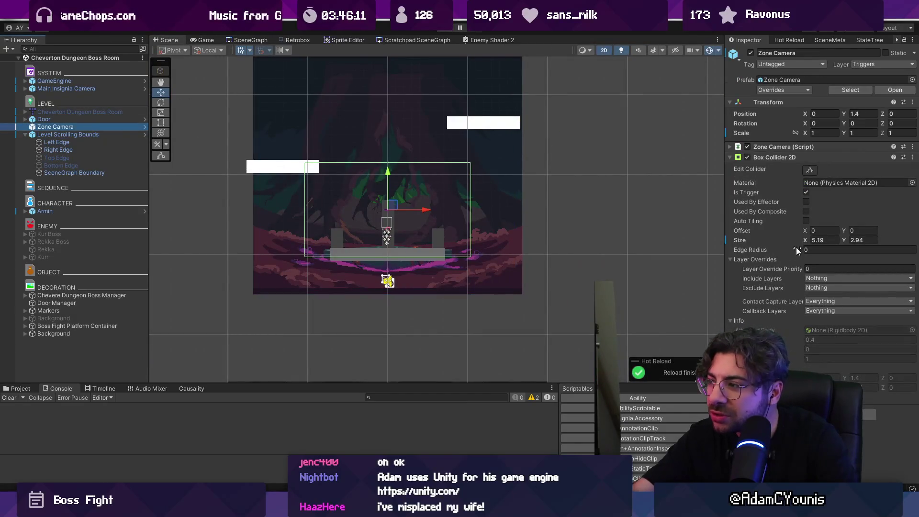
# Set the Zone Camera script's My Ortho Size to 2.7 and toggle Use Scene Ortho Size
pyautogui.click(809, 157)
pyautogui.click(807, 147)
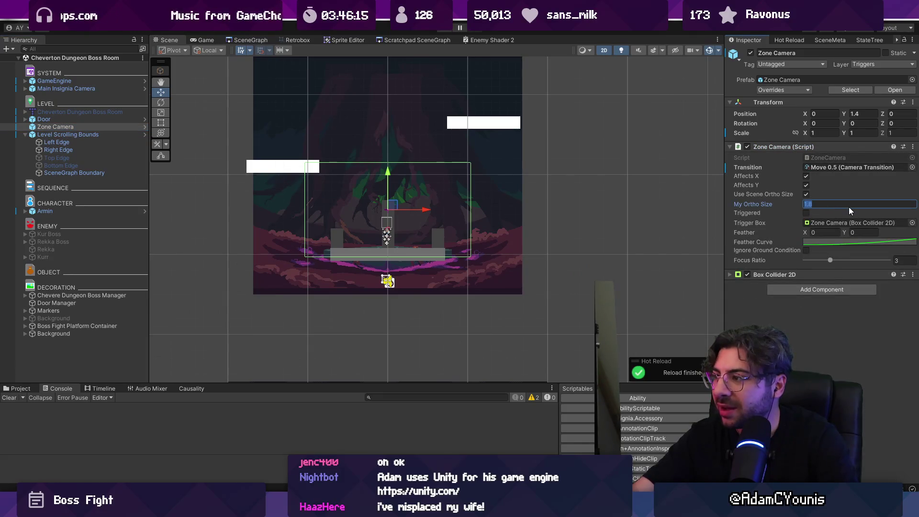
pyautogui.write('2.7')
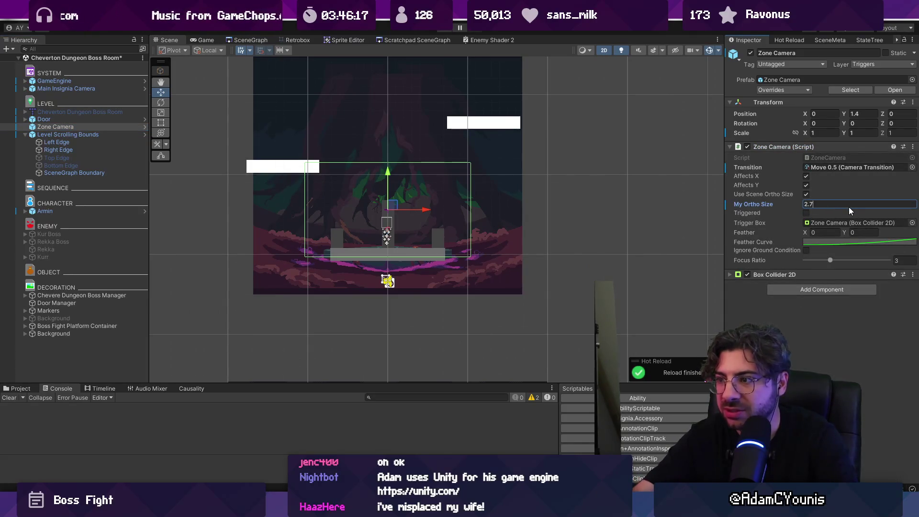
pyautogui.click(807, 194)
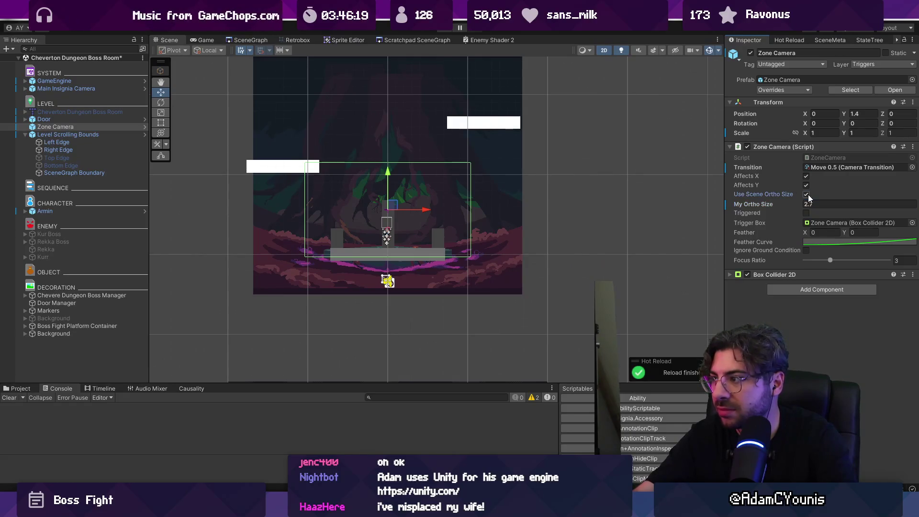
# Play-test the boss room with the zoomed-out camera, then stop
pyautogui.hotkey('ctrl', 'p')
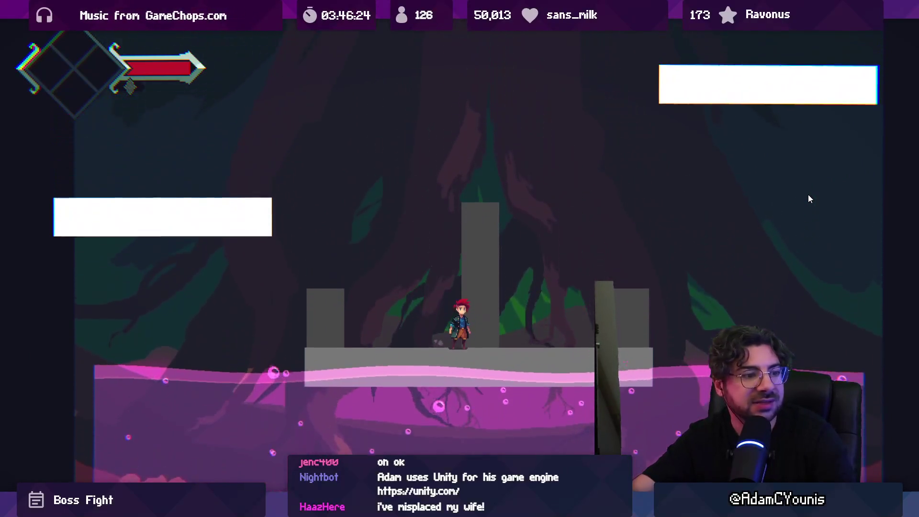
pyautogui.hotkey('shift', 'space')
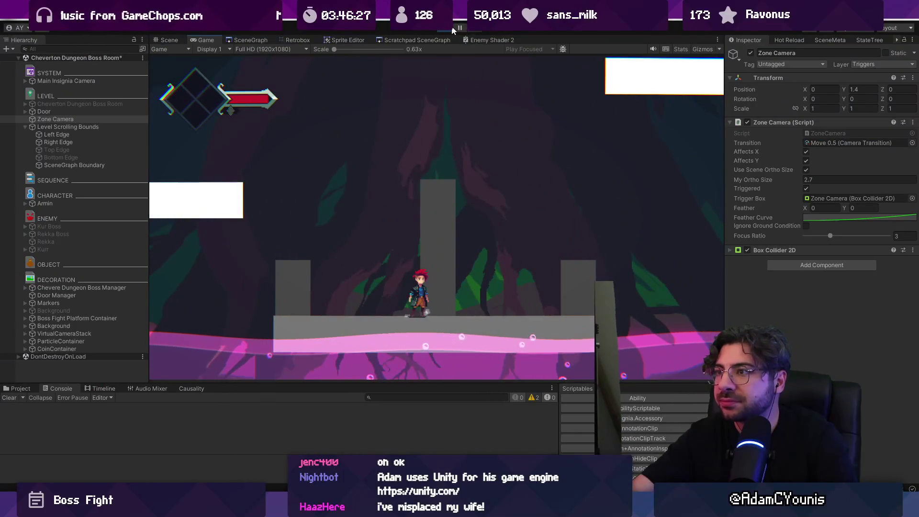
pyautogui.click(452, 26)
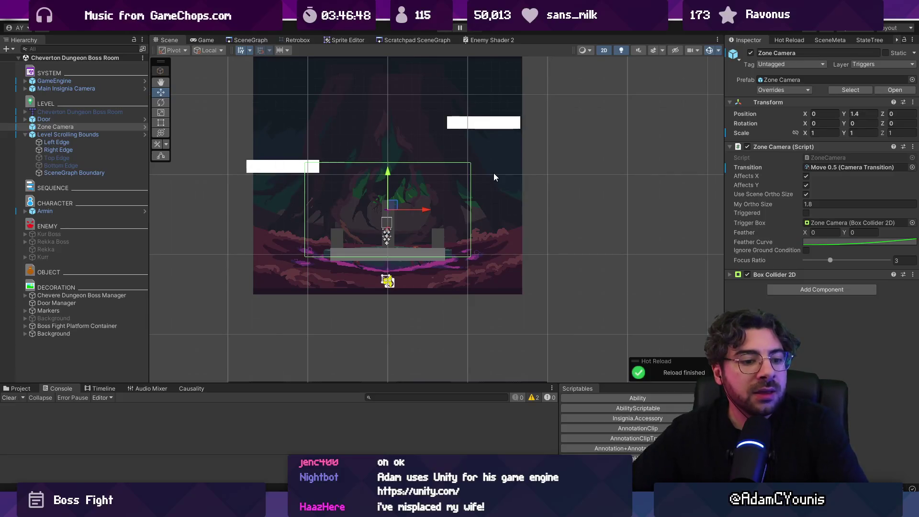
# Select Boss Fight Stage Platform and reveal its three child pillars
pyautogui.scroll(2, 403, 221)
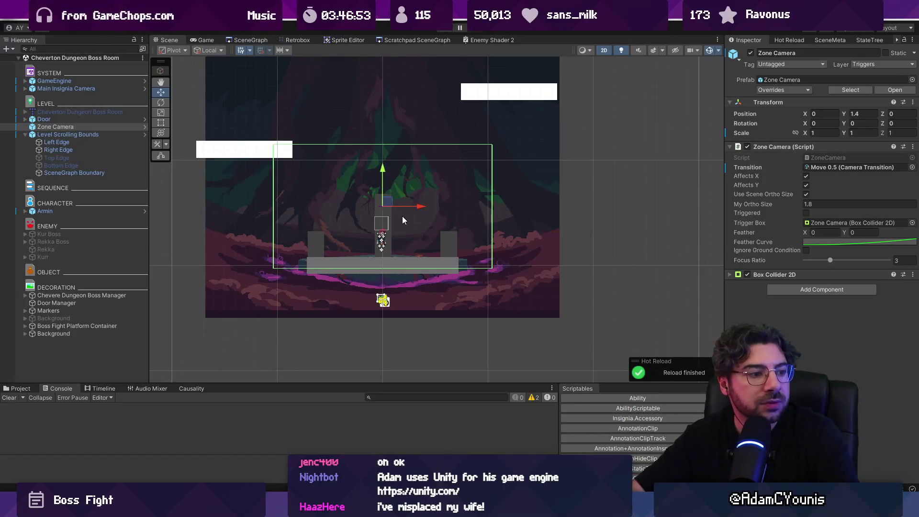
pyautogui.scroll(1, 370, 203)
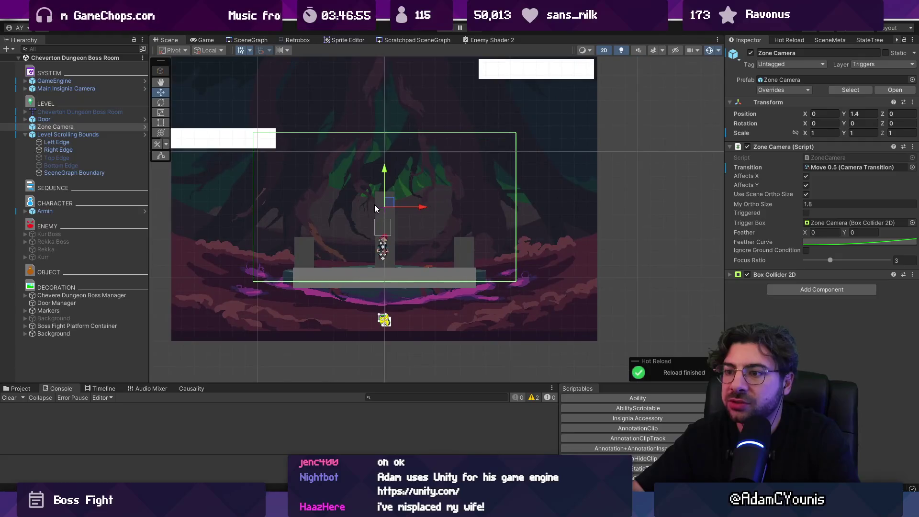
pyautogui.click(382, 279)
pyautogui.click(96, 333)
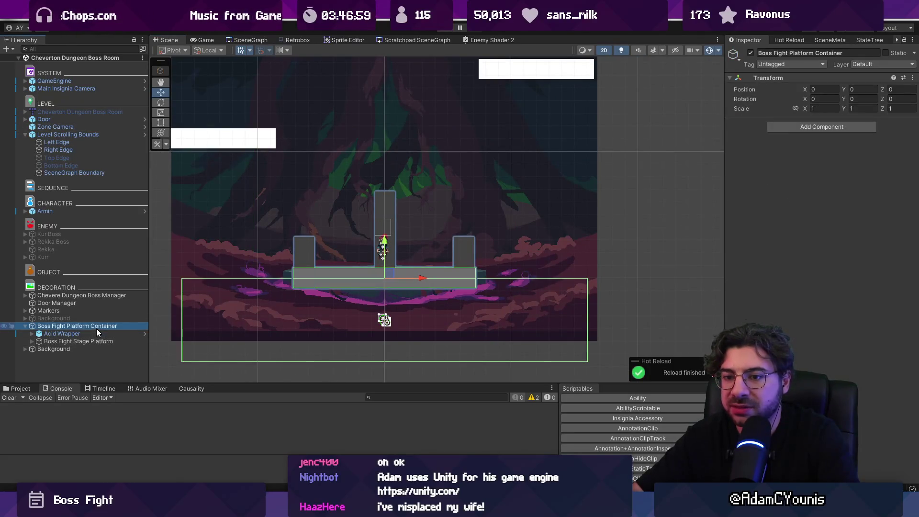
pyautogui.click(106, 342)
pyautogui.click(32, 341)
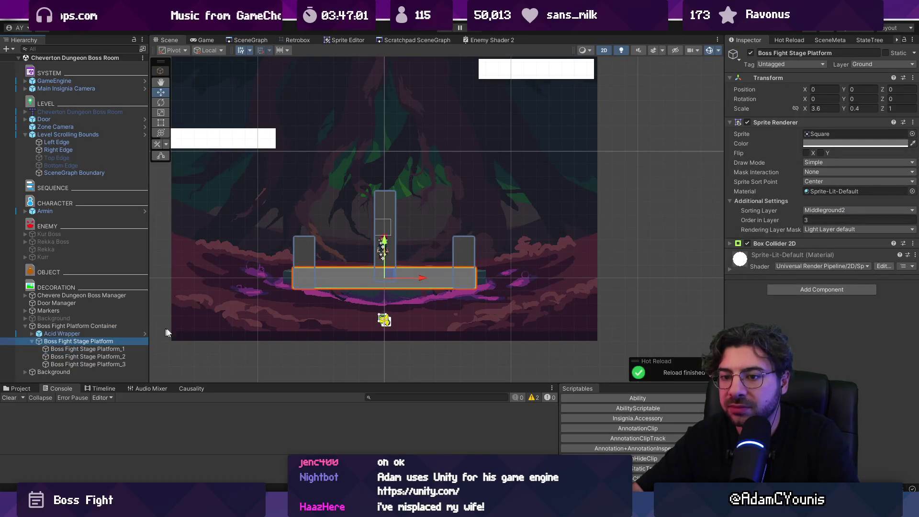
# Unparent the three pillars from the stage platform and widen it to X scale 4.71
pyautogui.click(819, 109)
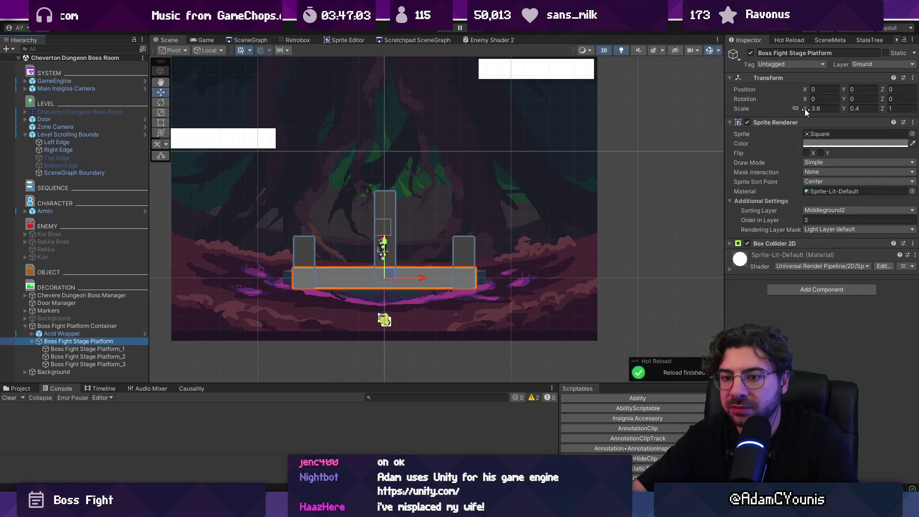
pyautogui.click(103, 352)
pyautogui.hotkey('shift', 'Down')
pyautogui.hotkey('shift', 'Down')
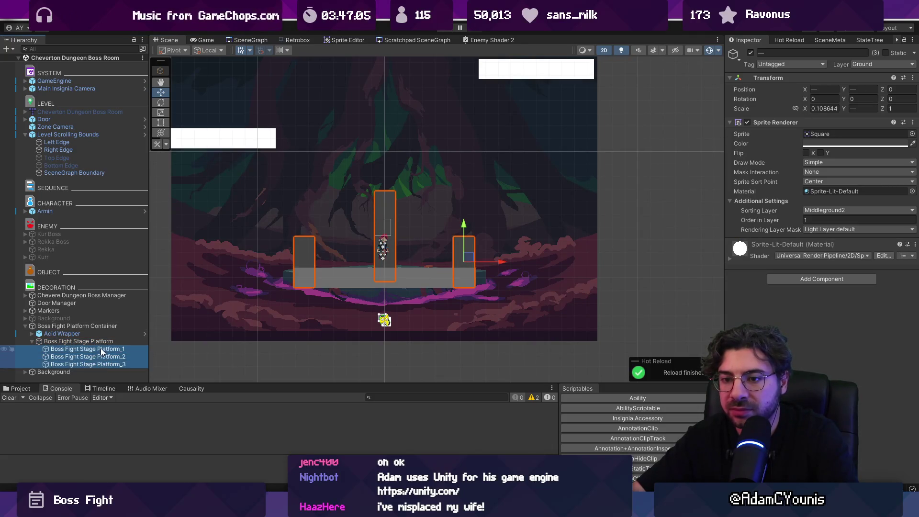
pyautogui.moveTo(94, 351); pyautogui.dragTo(40, 347)
pyautogui.click(47, 342)
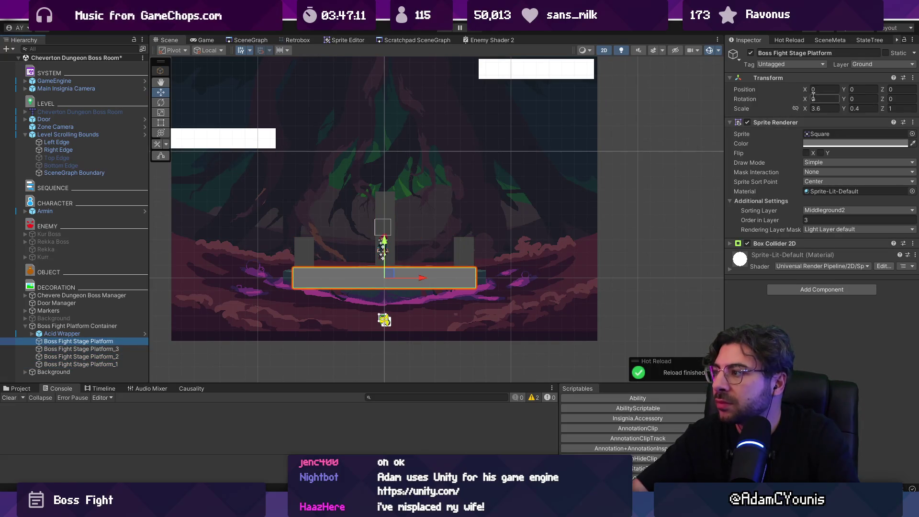
pyautogui.moveTo(808, 109); pyautogui.dragTo(830, 110)
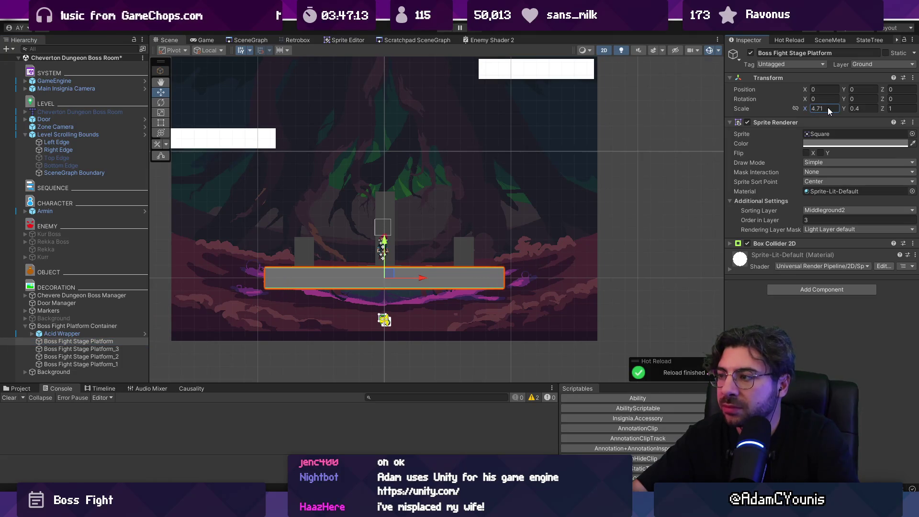
# Move Platform_3 out to about X 2.09 and Platform_2 to X -2.103, then play-test
pyautogui.click(123, 350)
pyautogui.click(125, 358)
pyautogui.click(126, 349)
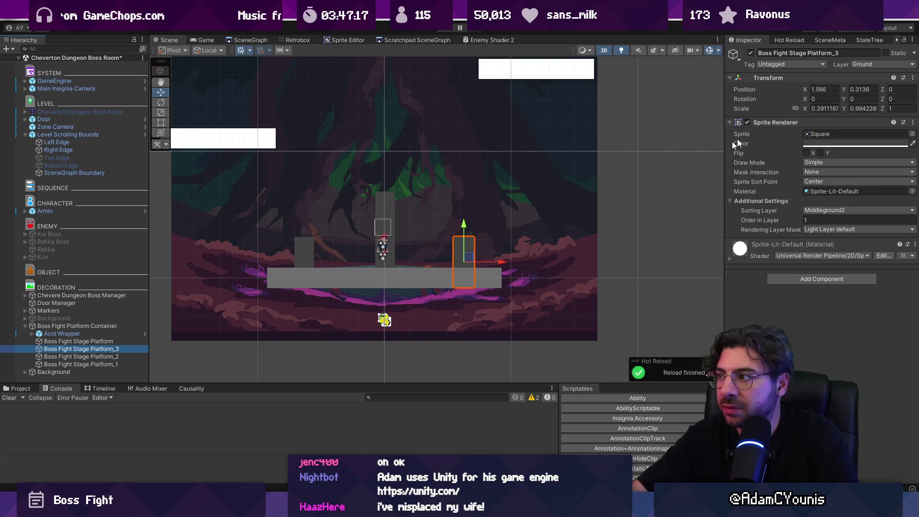
pyautogui.moveTo(808, 89); pyautogui.dragTo(812, 89)
pyautogui.click(61, 357)
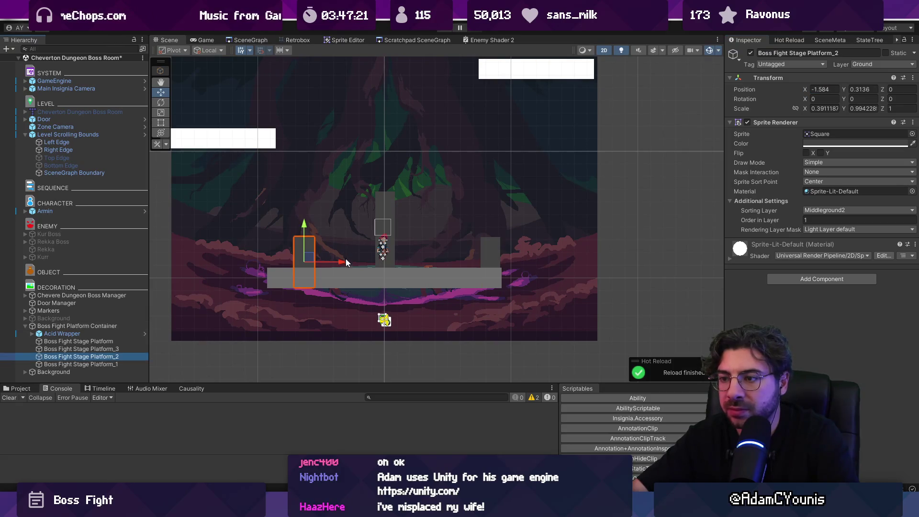
pyautogui.moveTo(346, 263); pyautogui.dragTo(316, 262)
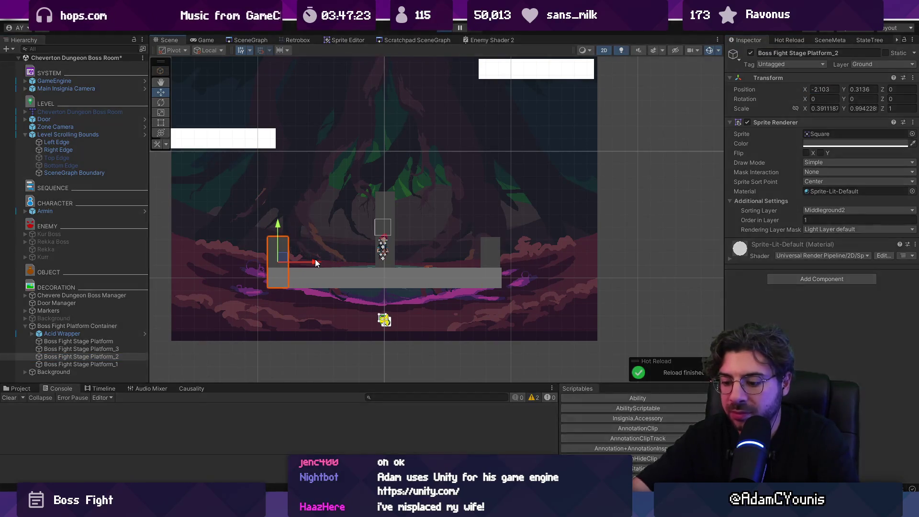
pyautogui.hotkey('ctrl', 'p')
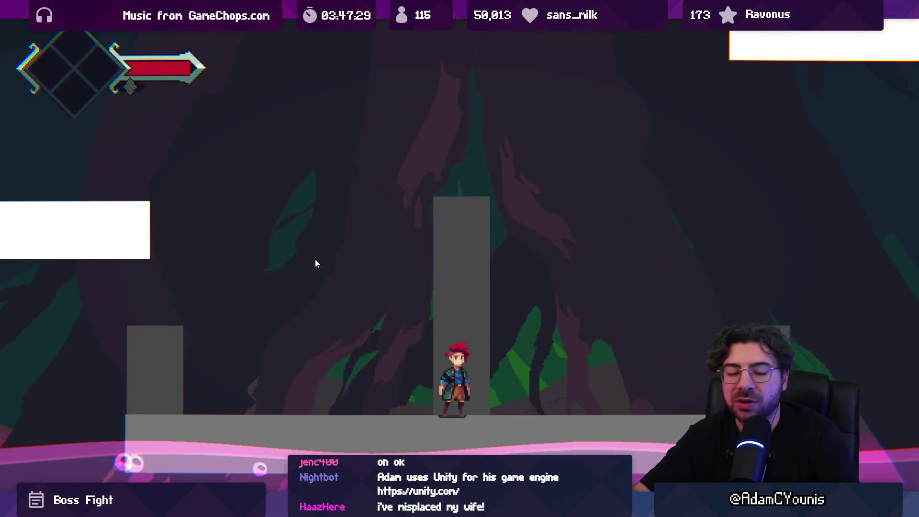
# Run left, jump onto the left pillar and white ledge, then run right
pyautogui.press('Left')
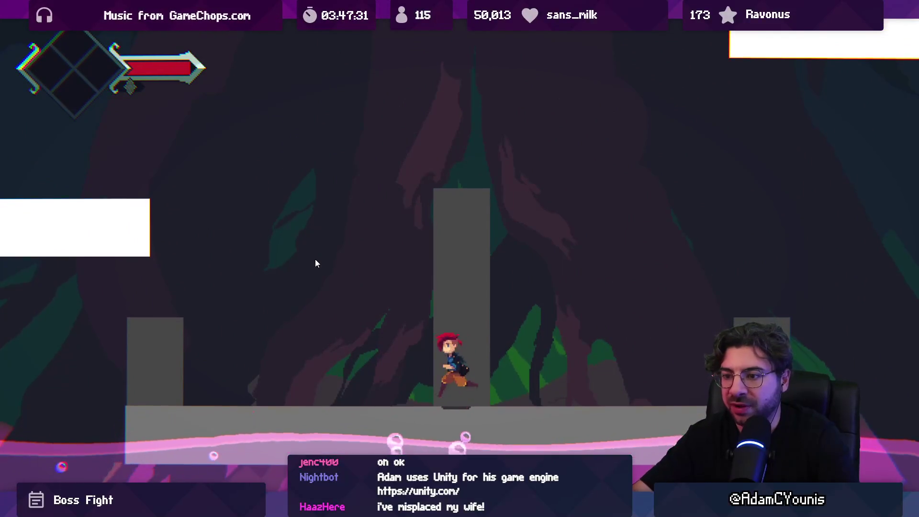
pyautogui.press('space')
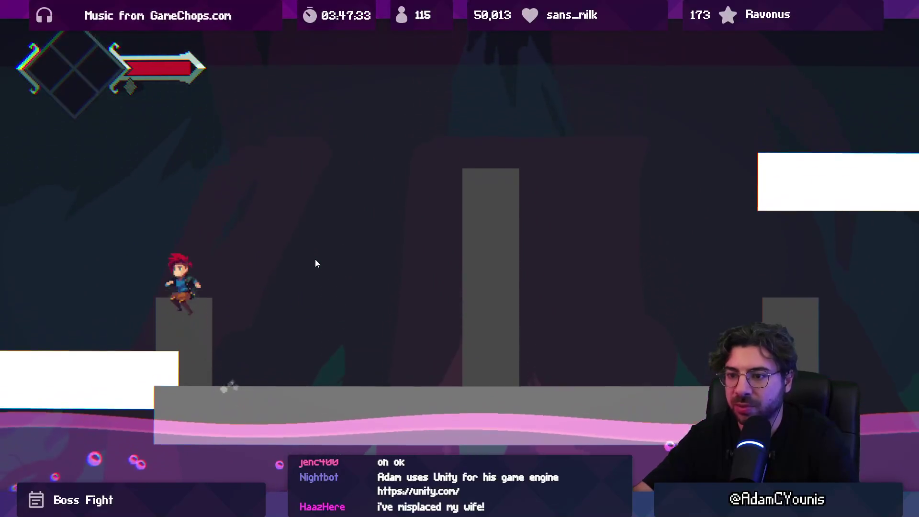
pyautogui.press('Right')
pyautogui.press('Left')
pyautogui.press('space')
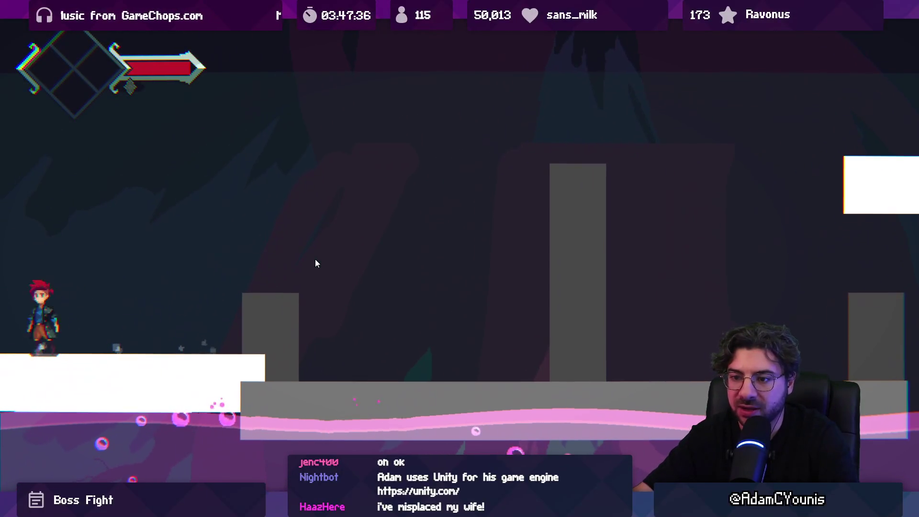
pyautogui.press('Right')
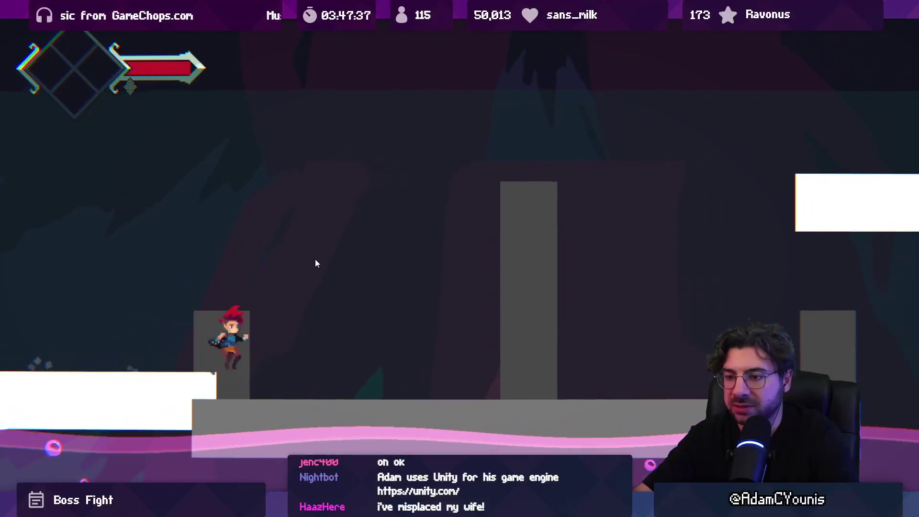
pyautogui.press('Right')
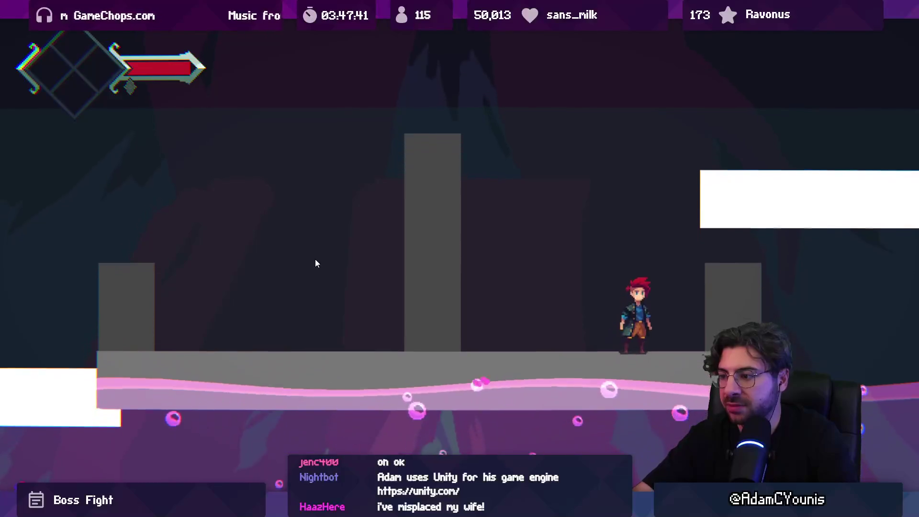
# Jump over the right pillar onto its ledge, drop back down, then stop and return to the scene
pyautogui.press('Right')
pyautogui.press('space')
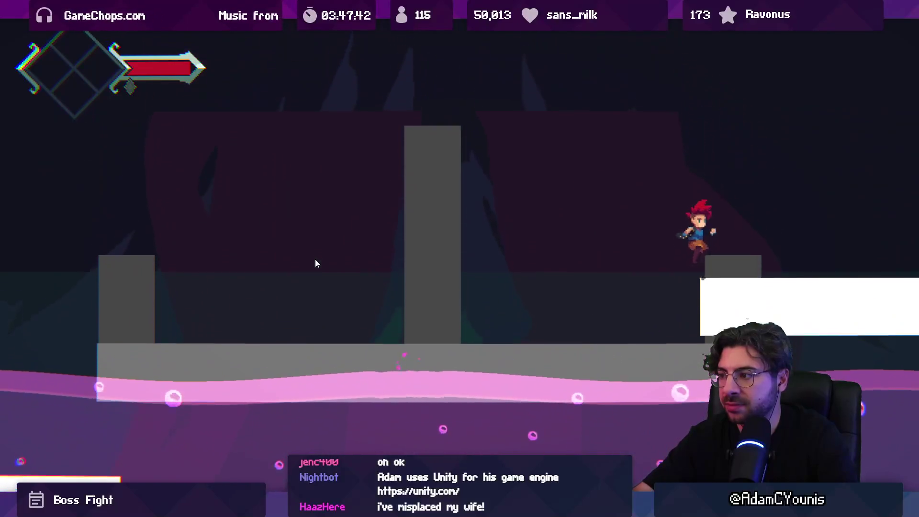
pyautogui.press('Right')
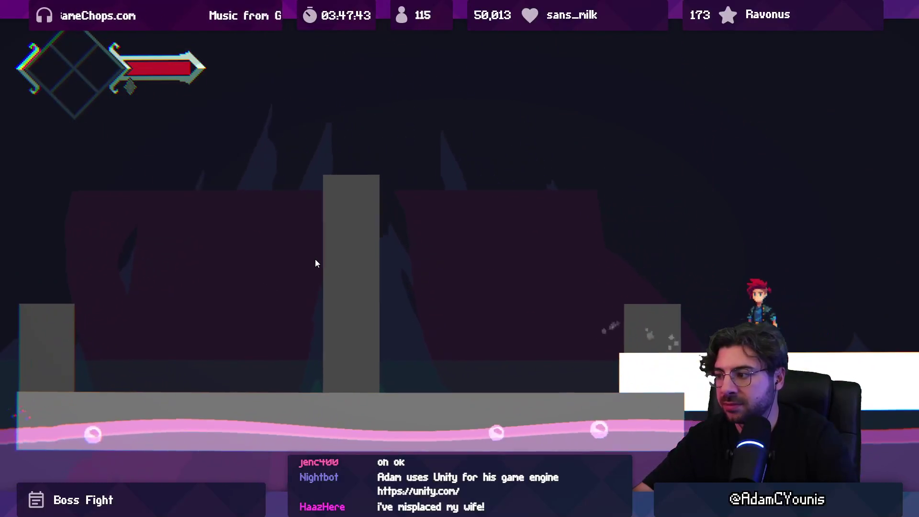
pyautogui.press('Left')
pyautogui.press('space')
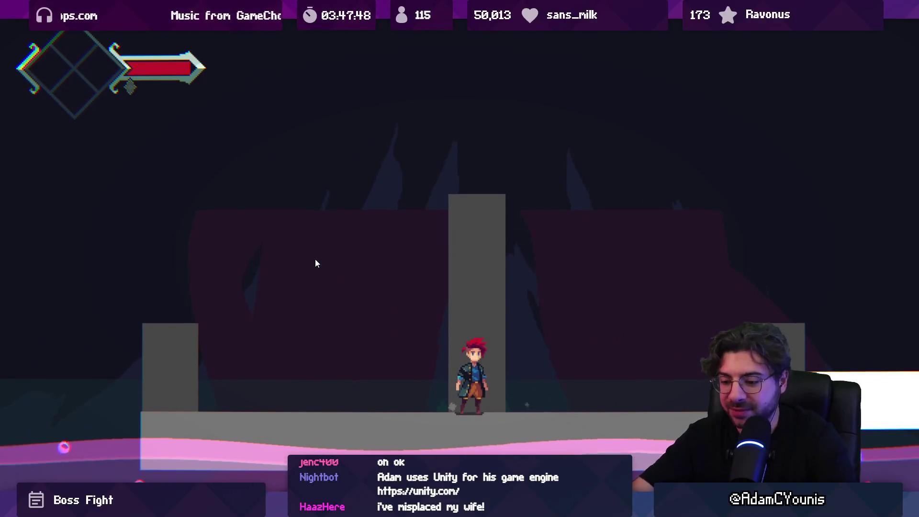
pyautogui.hotkey('shift', 'space')
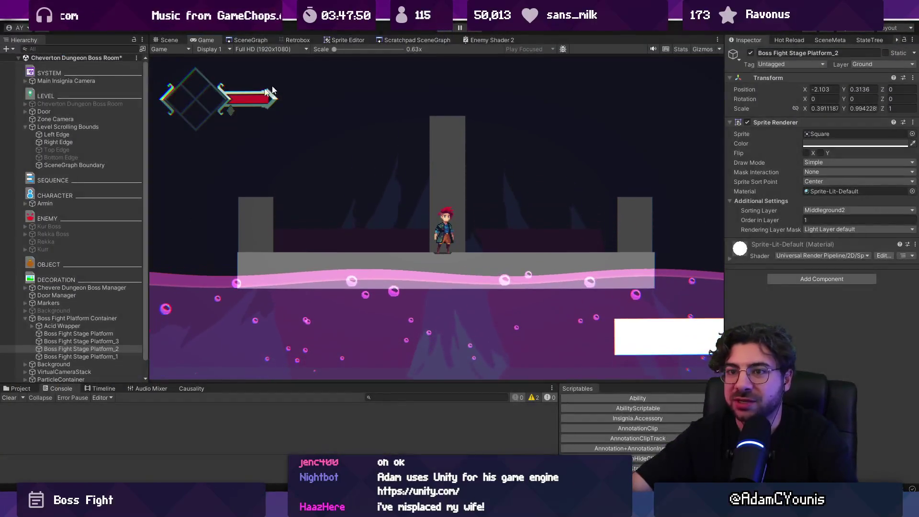
pyautogui.hotkey('ctrl', '1')
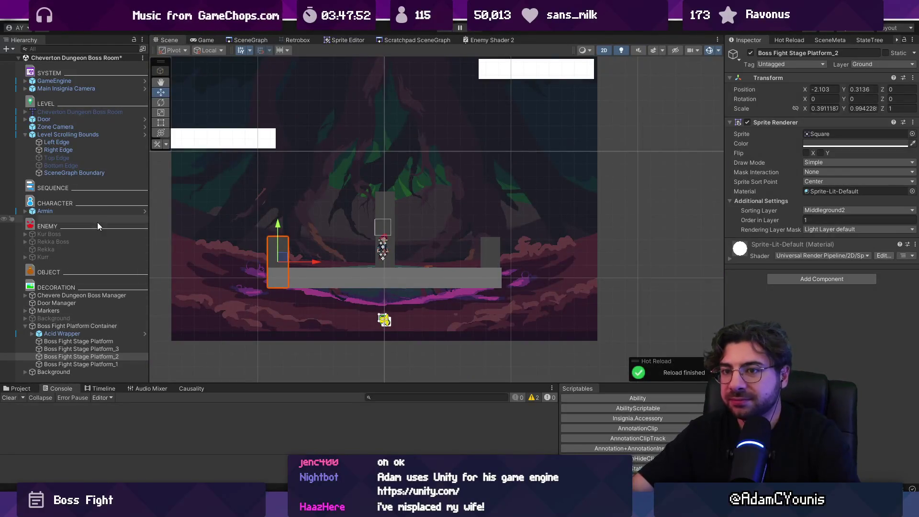
# Select Zone Camera and narrow its Box Collider 2D Size X from 5.19 to 4.59
pyautogui.click(71, 134)
pyautogui.click(25, 134)
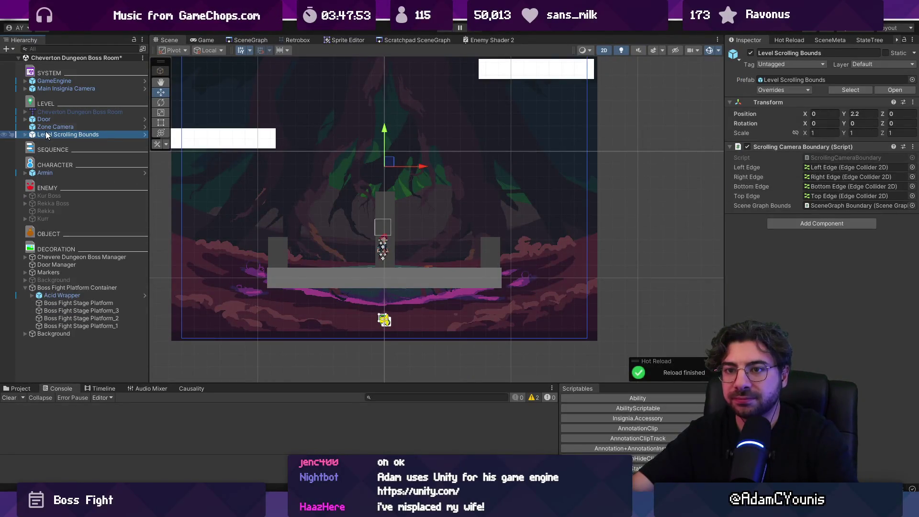
pyautogui.click(52, 128)
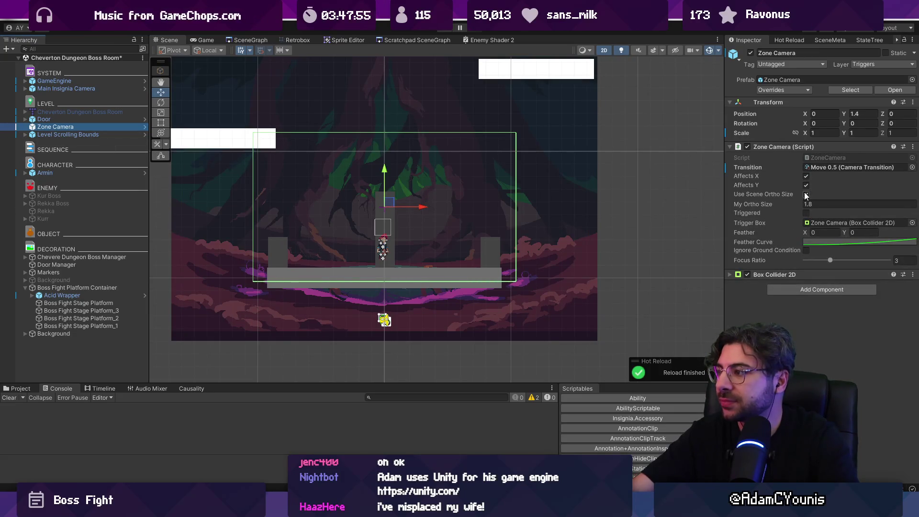
pyautogui.click(771, 275)
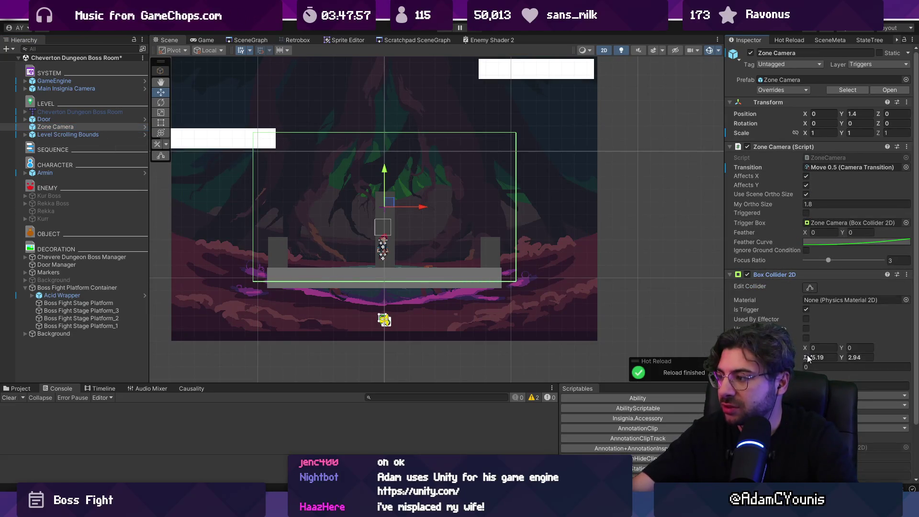
pyautogui.moveTo(808, 358); pyautogui.dragTo(797, 355)
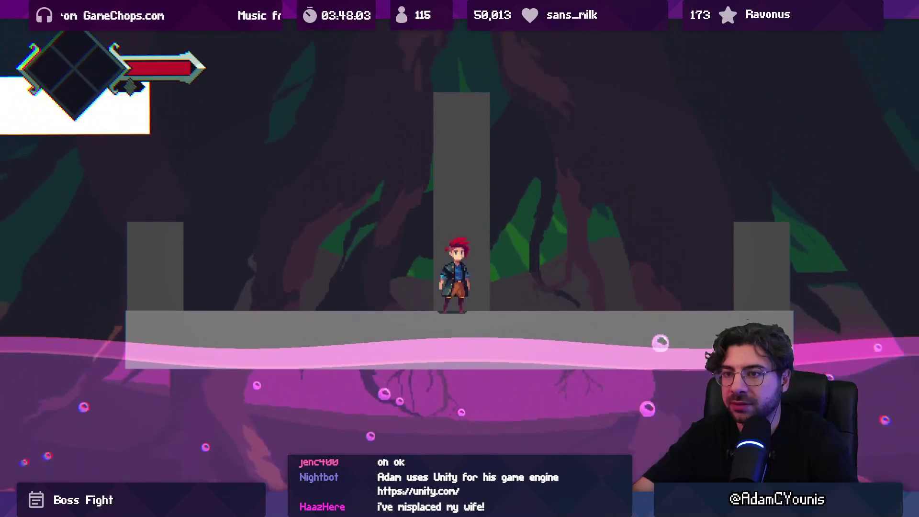
# Run left and jump onto the left pillar, then run right and jump onto the right pillar and ledge
pyautogui.press('Left')
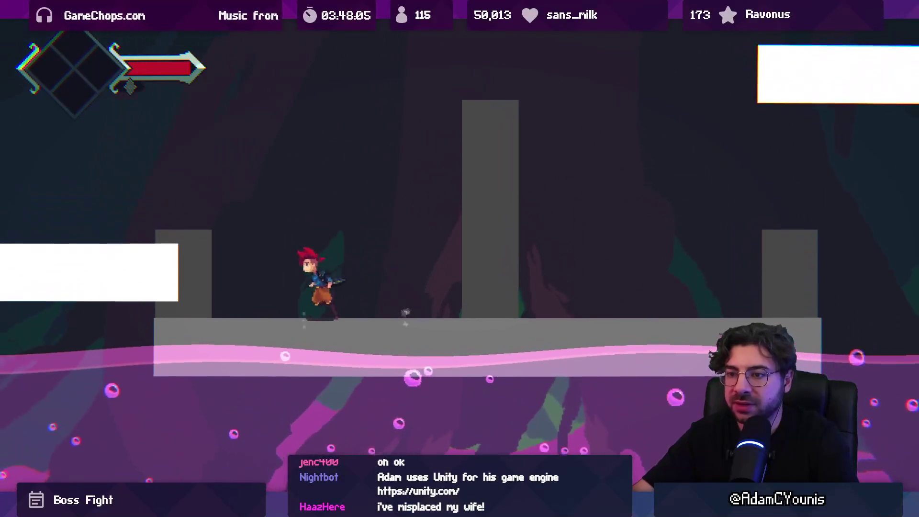
pyautogui.press('space')
pyautogui.press('Right')
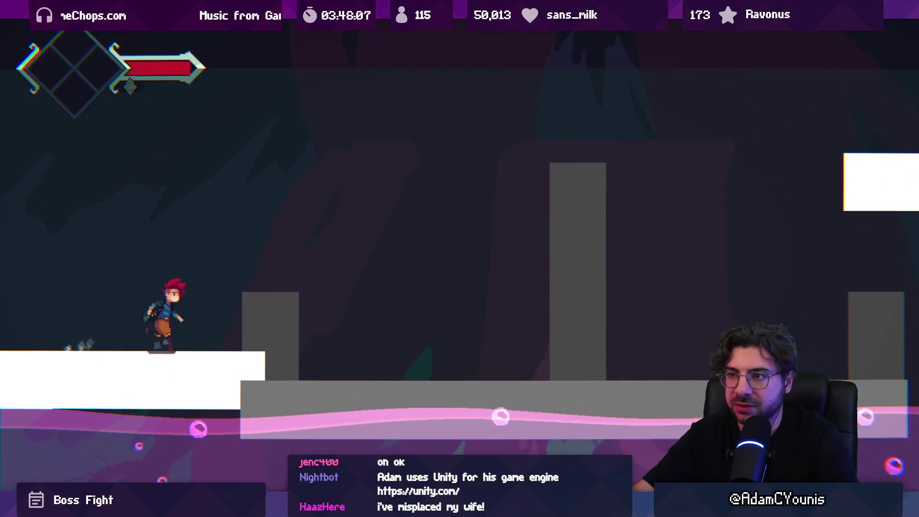
pyautogui.press('Right')
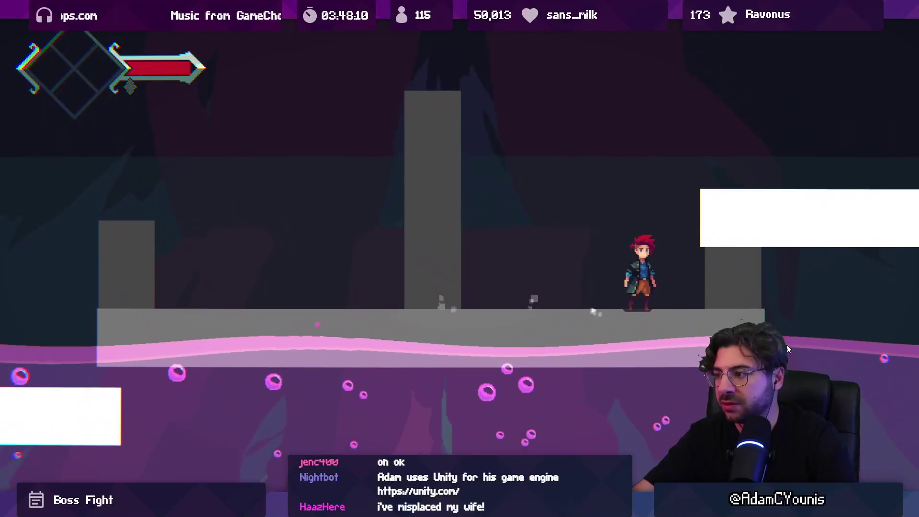
pyautogui.press('Right')
pyautogui.press('space')
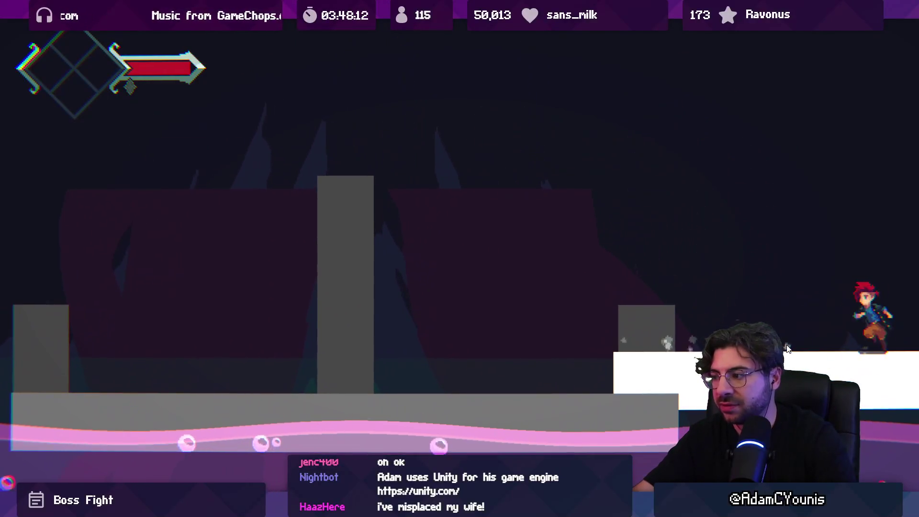
# Drop back to the floor and run toward the centre pillar, then exit the maximized Game view and stop playing
pyautogui.press('Left')
pyautogui.press('space')
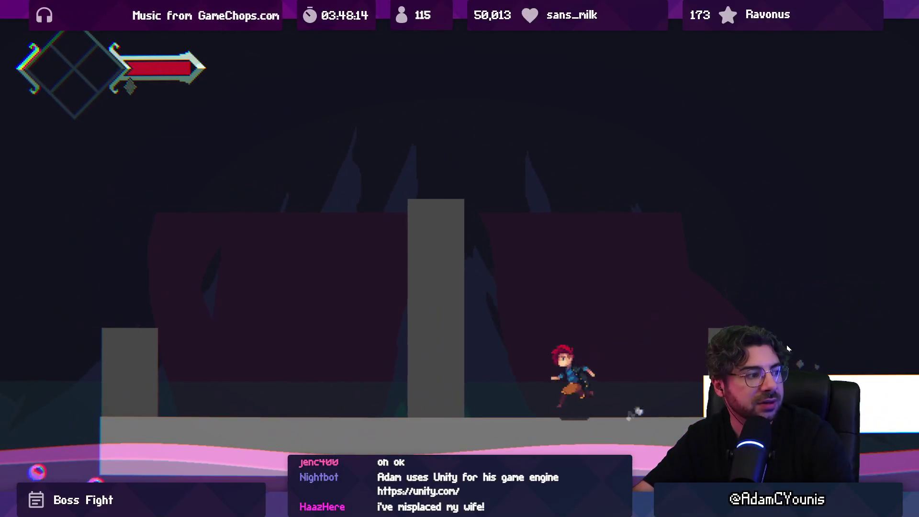
pyautogui.press('Left')
pyautogui.press('Right')
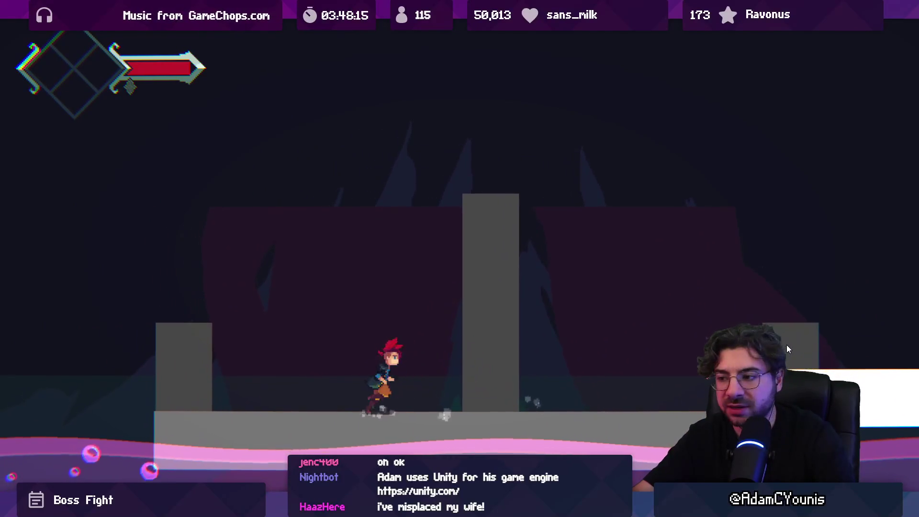
pyautogui.hotkey('shift', 'space')
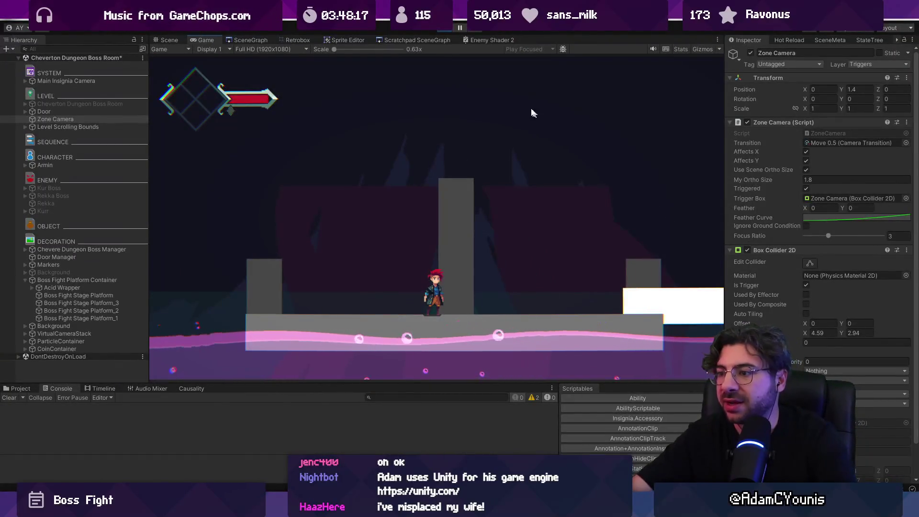
pyautogui.click(441, 29)
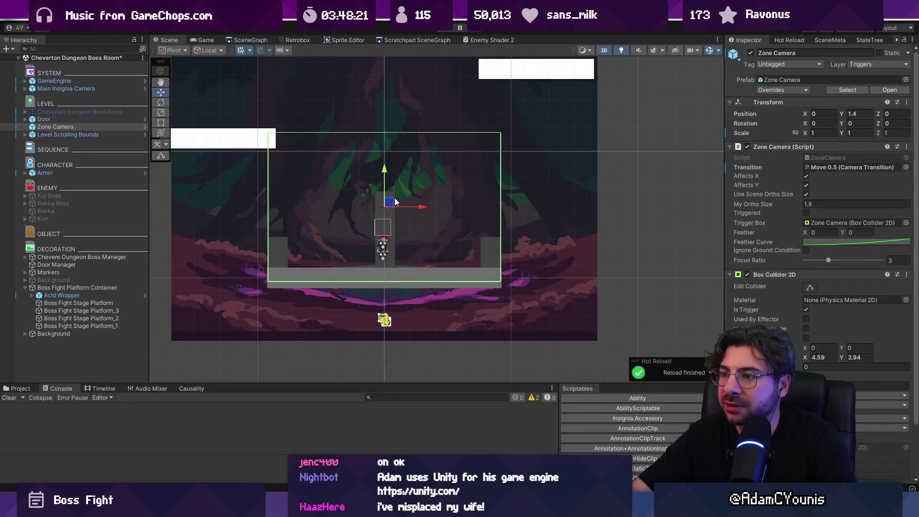
# Narrow the Boss Fight Stage Platform's Scale X, play-testing 4.5 before settling on 4.4
pyautogui.click(95, 303)
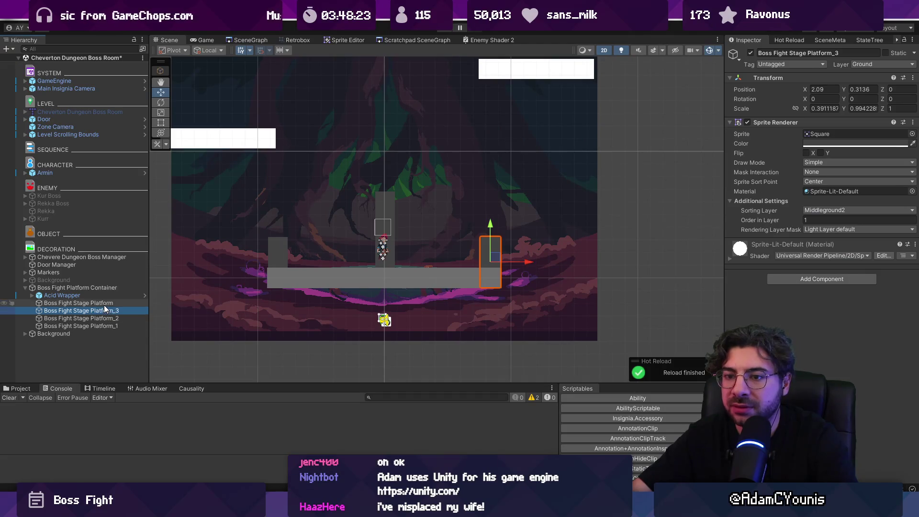
pyautogui.click(827, 109)
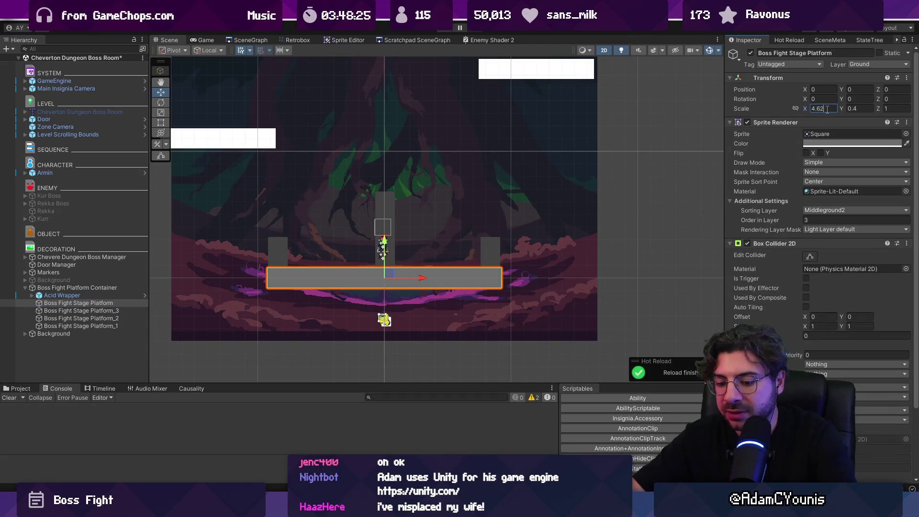
pyautogui.write('4.5')
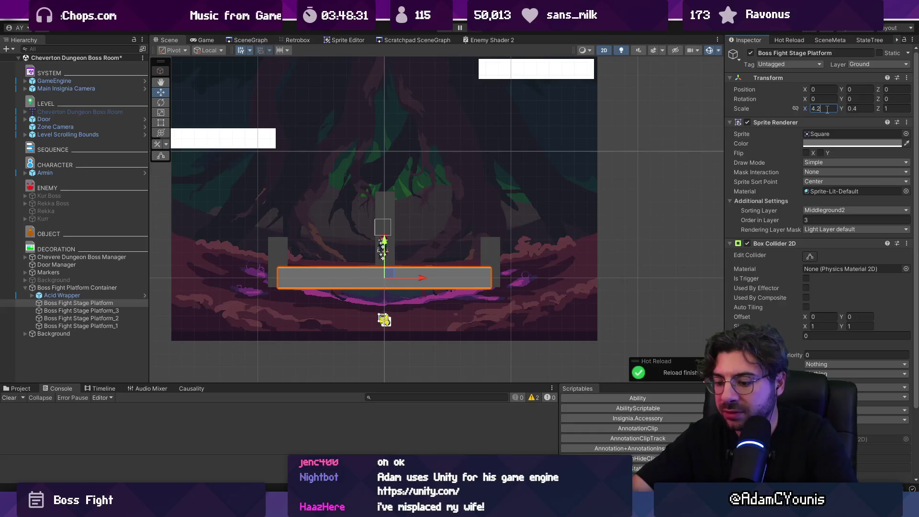
pyautogui.hotkey('ctrl', 'p')
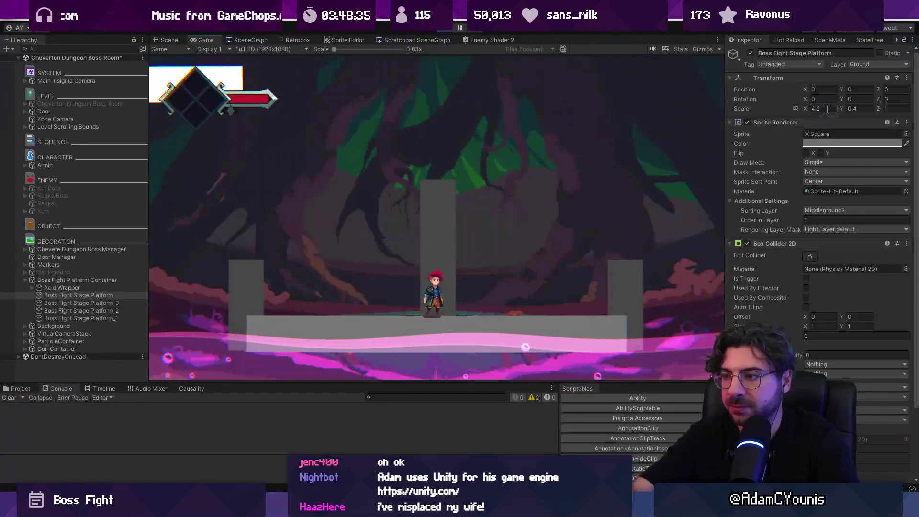
pyautogui.press('F11')
pyautogui.click(452, 22)
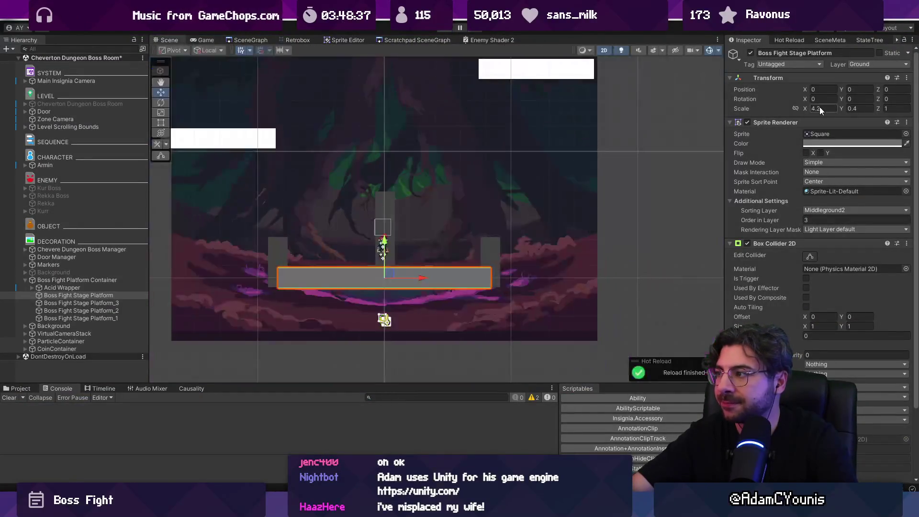
pyautogui.click(823, 109)
pyautogui.write('4.4')
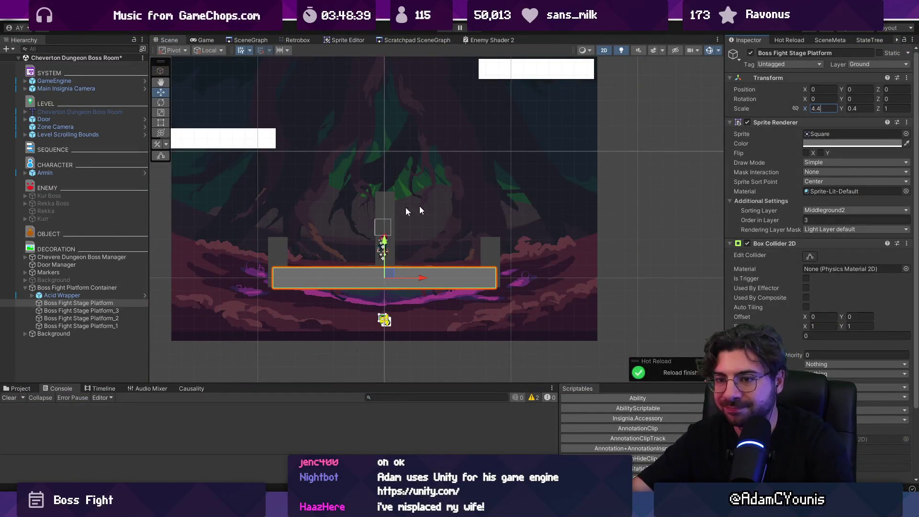
# Nudge pillars Platform_3 and Platform_2 toward the centre, then start a play-test
pyautogui.click(79, 310)
pyautogui.moveTo(530, 267); pyautogui.dragTo(521, 263)
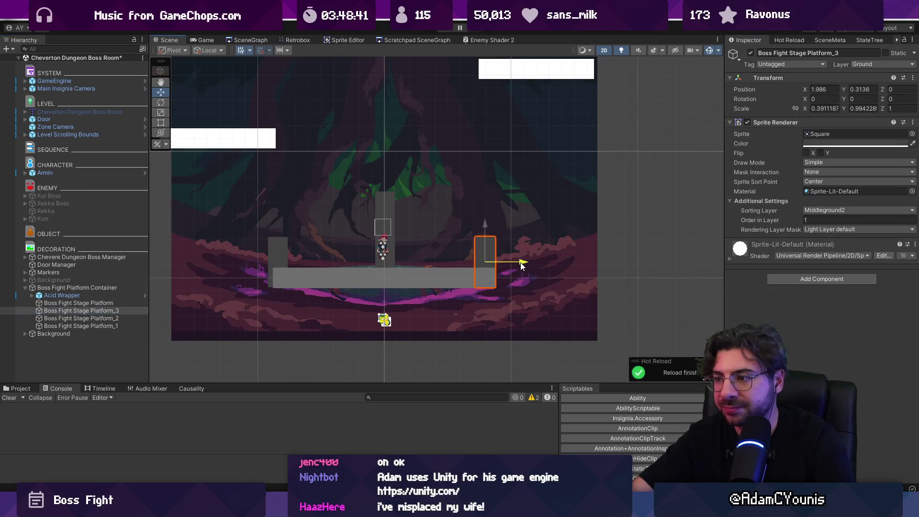
pyautogui.click(80, 319)
pyautogui.moveTo(317, 262); pyautogui.dragTo(323, 261)
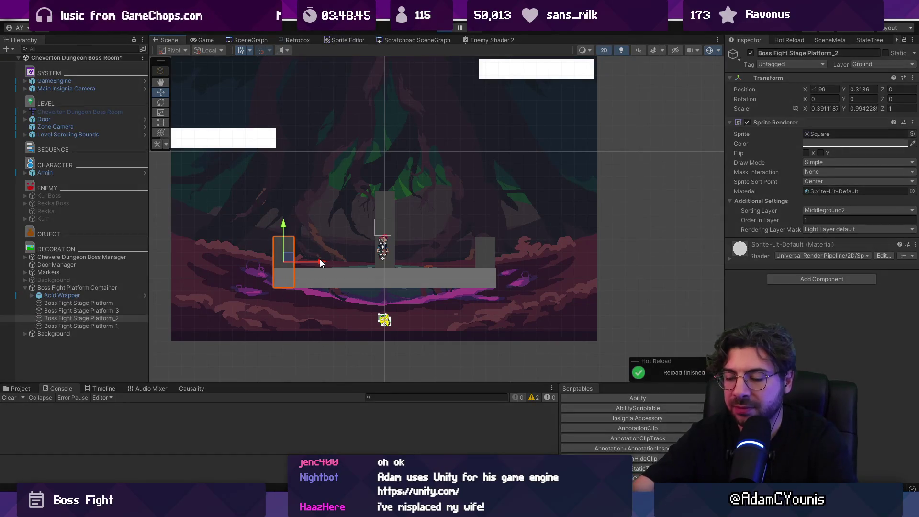
pyautogui.hotkey('ctrl', 'p')
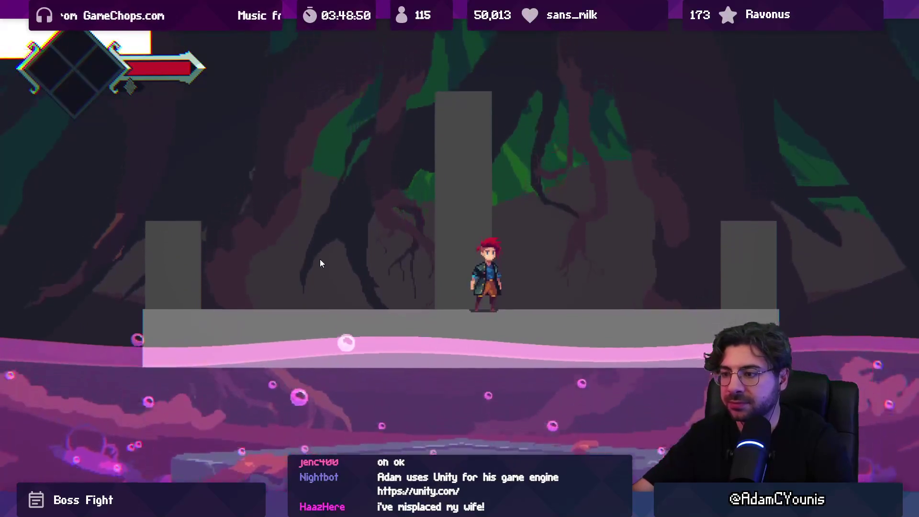
# Walk left across the narrowed arena, leave the maximized Game view, and bring up ChevertonHollowBossManager.cs in VS Code
pyautogui.press('Left')
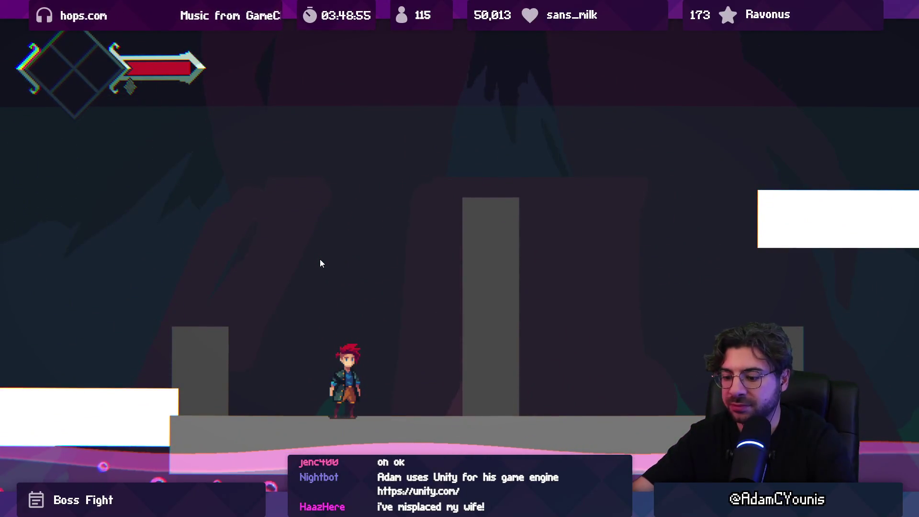
pyautogui.hotkey('shift', 'space')
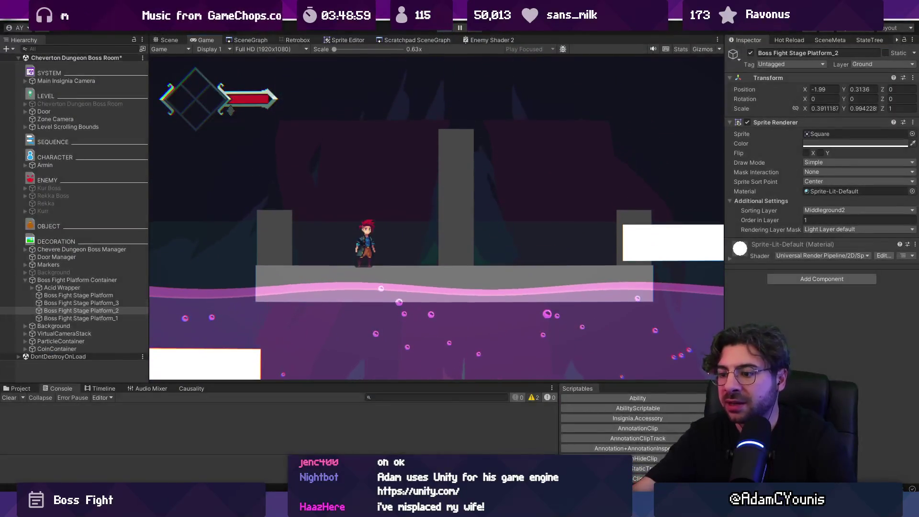
pyautogui.hotkey('alt', 'Tab')
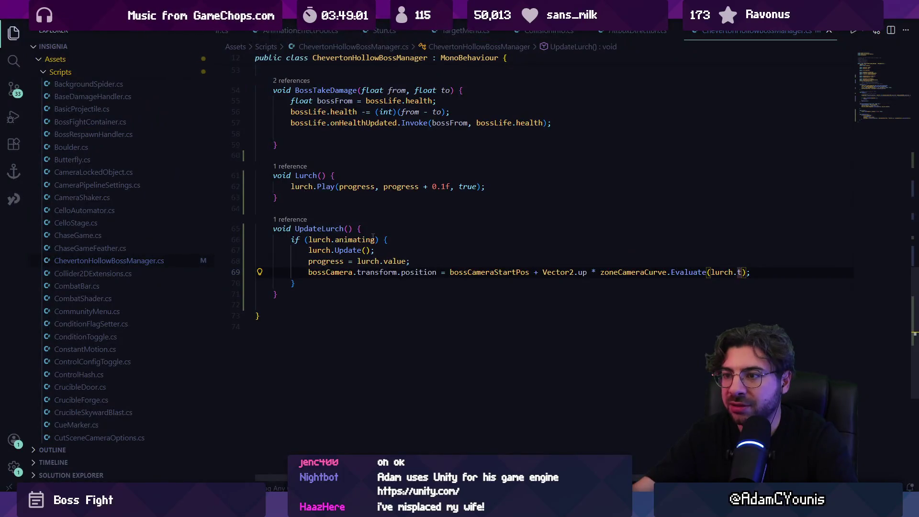
pyautogui.scroll(2, 373, 238)
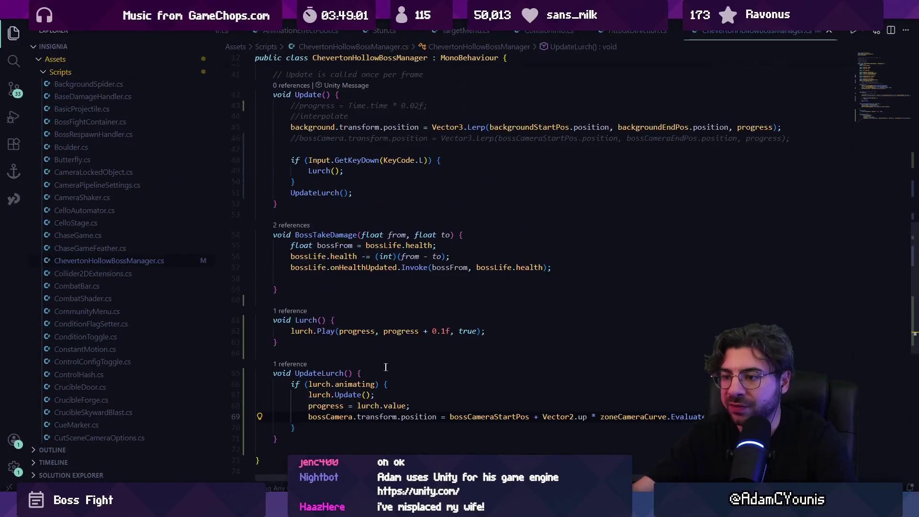
# Add an Engine.activeCamera.Shake( call on a new line in UpdateLurch's lurch block
pyautogui.click(406, 308)
pyautogui.press('Return')
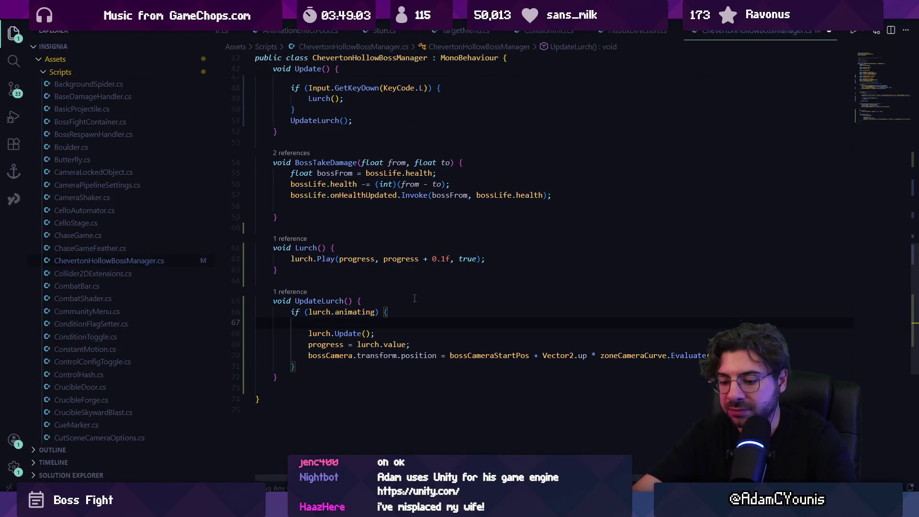
pyautogui.write('MainAudioSource.Instance.PlayOneShot("ChevertonLurch");')
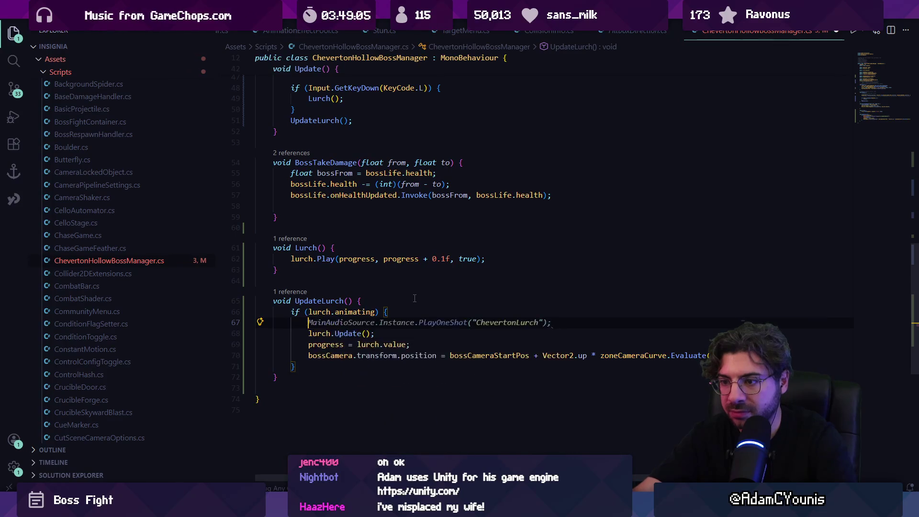
pyautogui.hotkey('ctrl', 'BackSpace')
pyautogui.write('Engine.cam')
pyautogui.press('BackSpace')
pyautogui.press('BackSpace')
pyautogui.press('BackSpace')
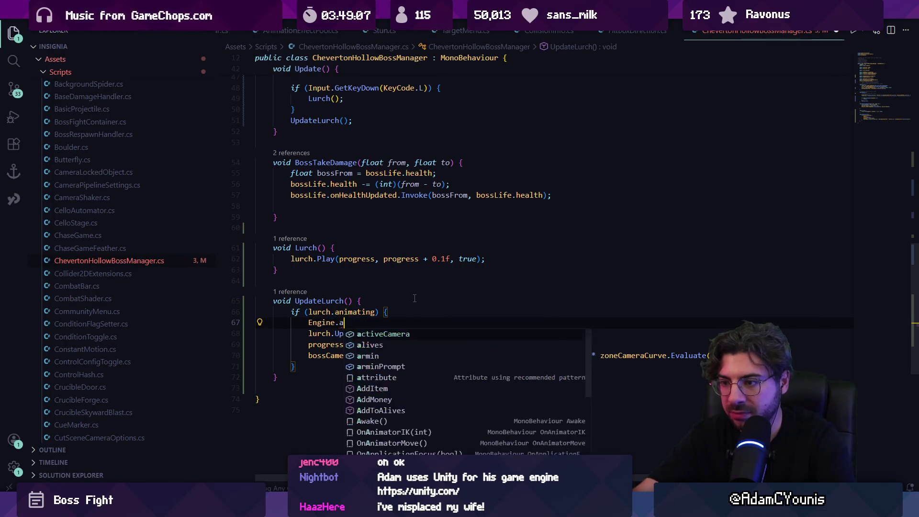
pyautogui.press('Tab')
pyautogui.write('.csh')
pyautogui.press('BackSpace')
pyautogui.press('BackSpace')
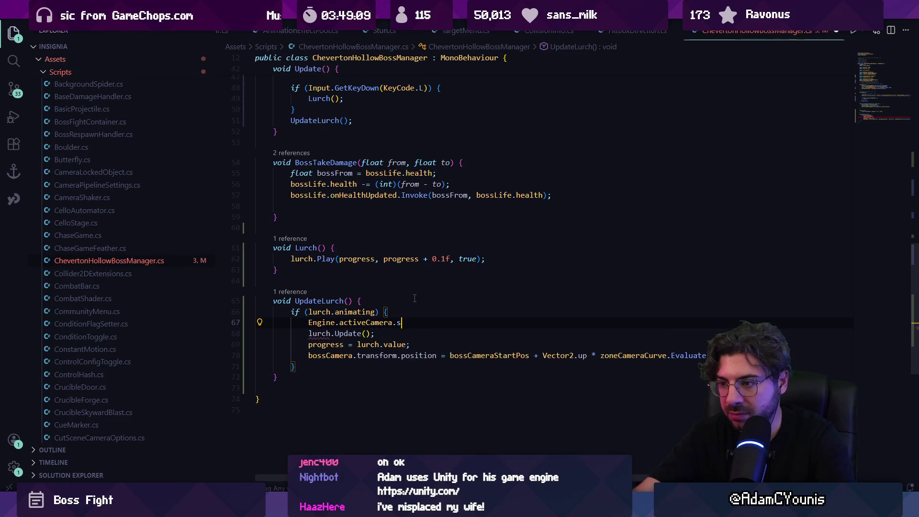
pyautogui.press('Tab')
pyautogui.write('(')
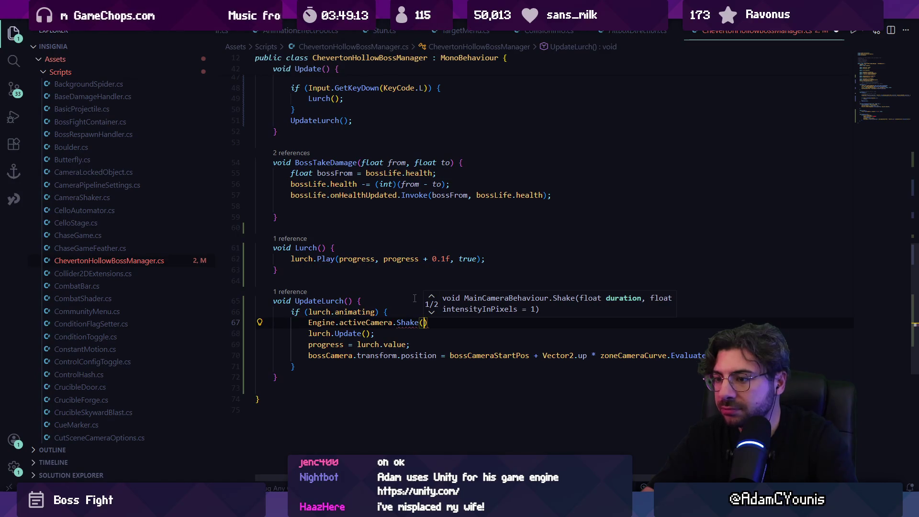
pyautogui.press('Escape')
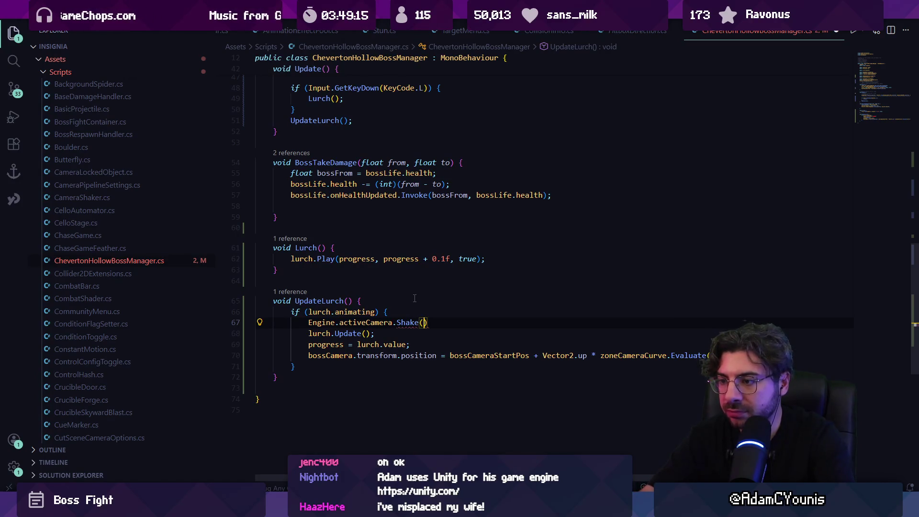
# Move the Shake call below the camera position line and pass it 0 and bossCamera.transform.position.y * 2
pyautogui.hotkey('alt', 'Down')
pyautogui.hotkey('alt', 'Down')
pyautogui.hotkey('alt', 'Down')
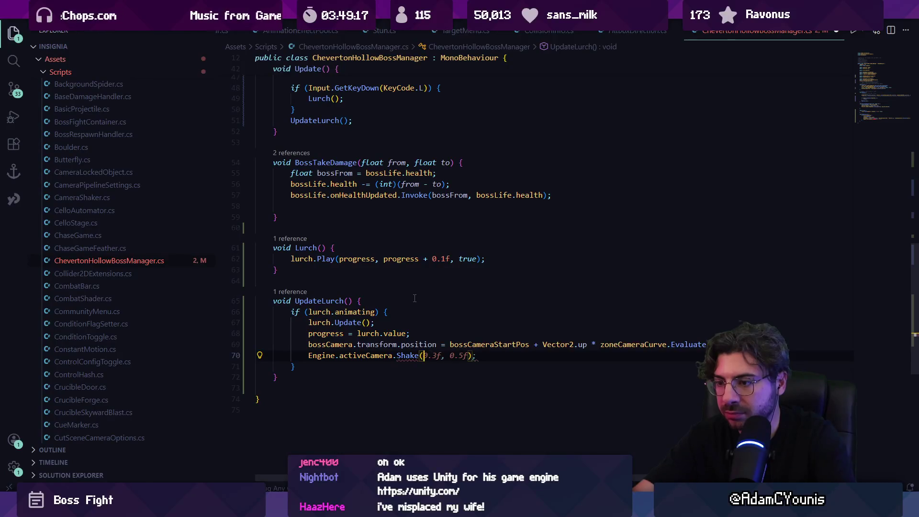
pyautogui.write('bosscam')
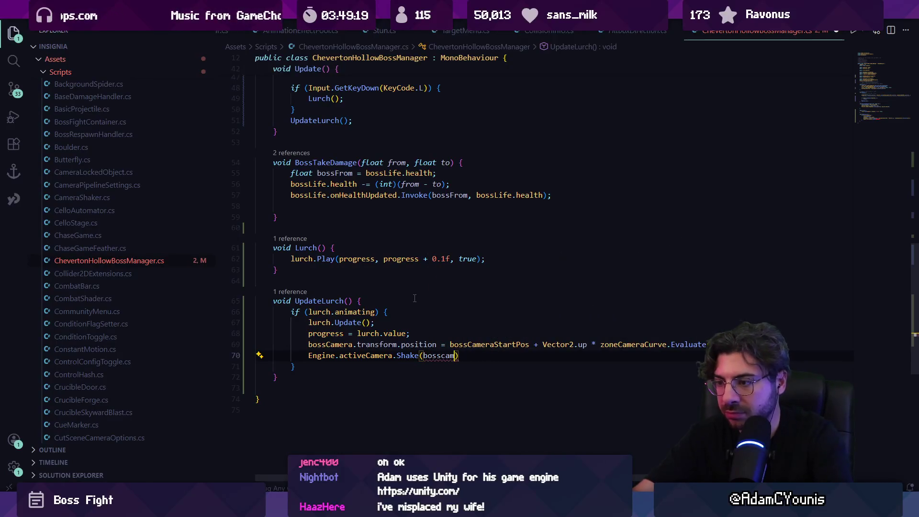
pyautogui.write('era')
pyautogui.write('.t')
pyautogui.press('Tab')
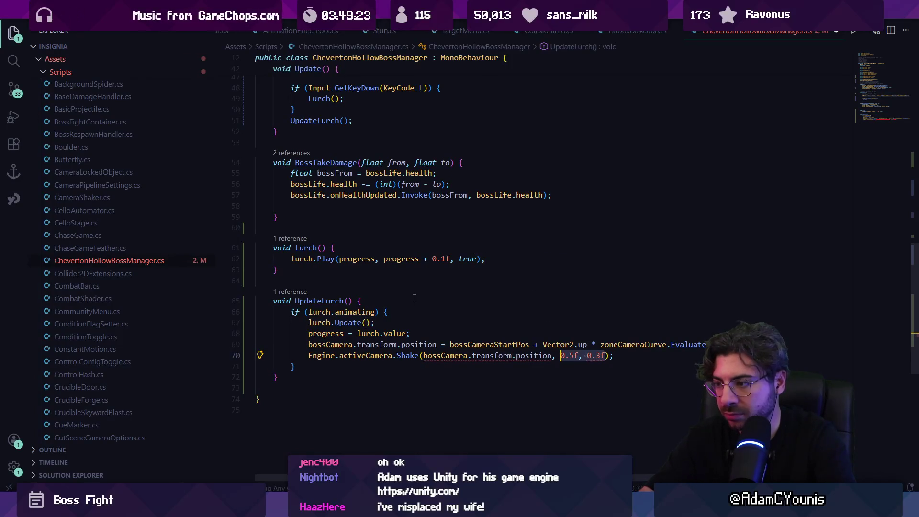
pyautogui.write('.y')
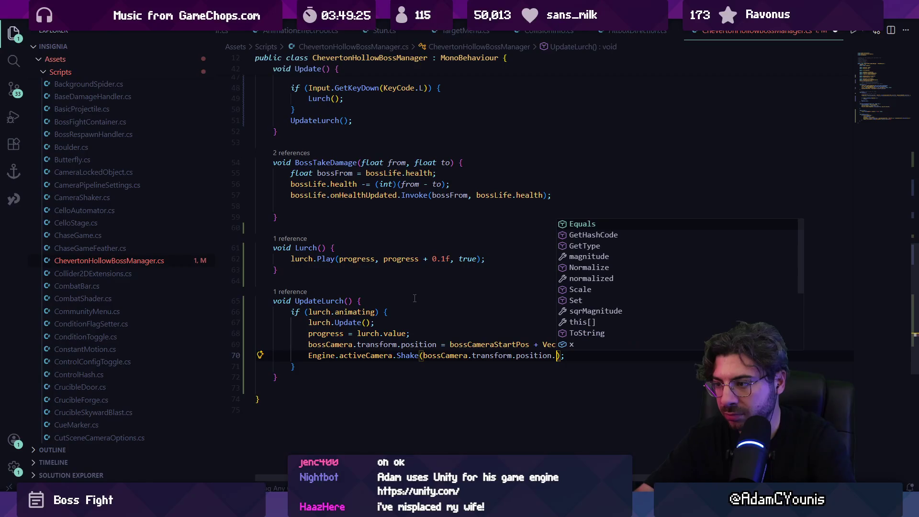
pyautogui.press('Tab')
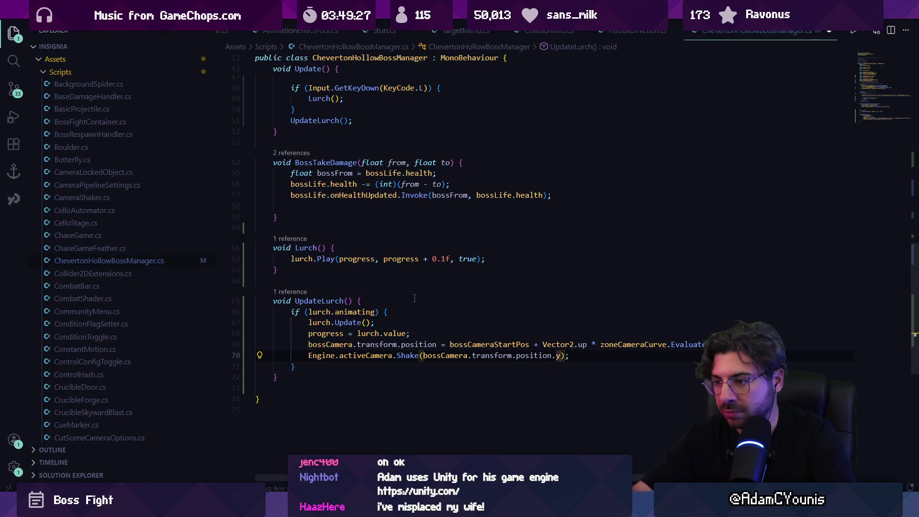
pyautogui.moveTo(408, 359)
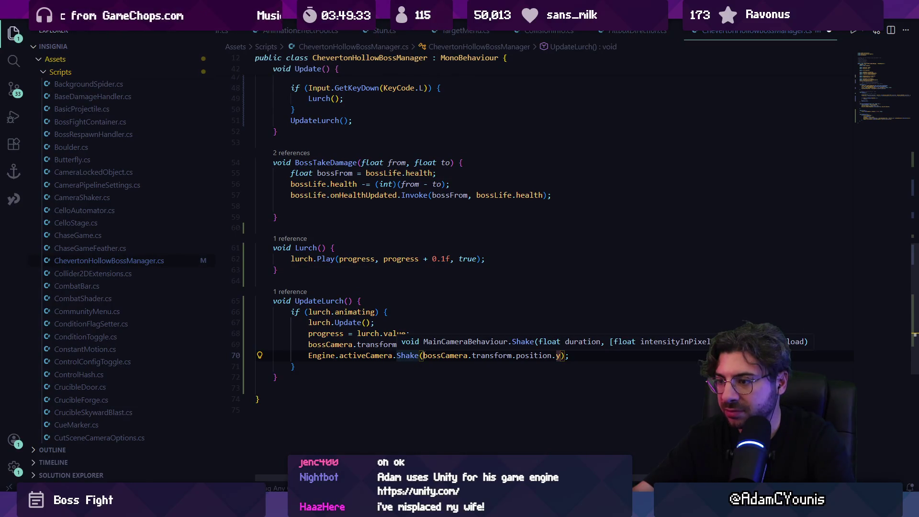
pyautogui.click(422, 355)
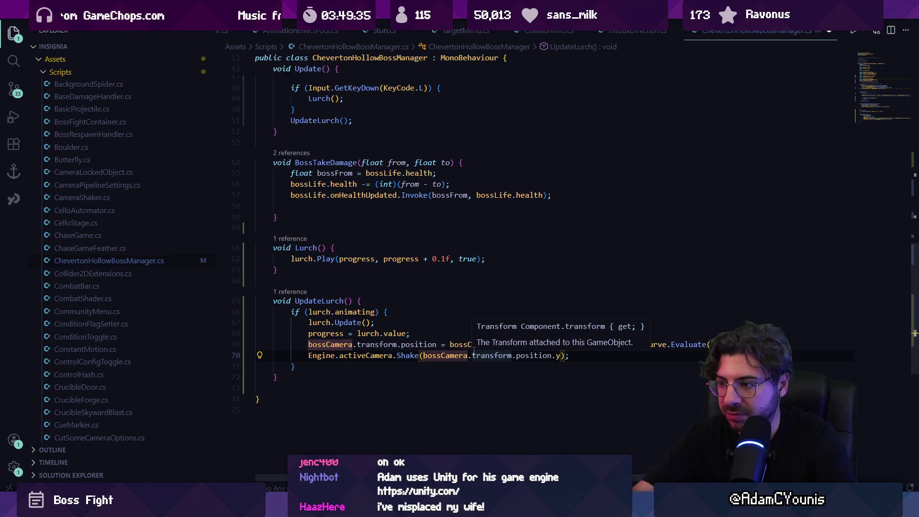
pyautogui.write('0,')
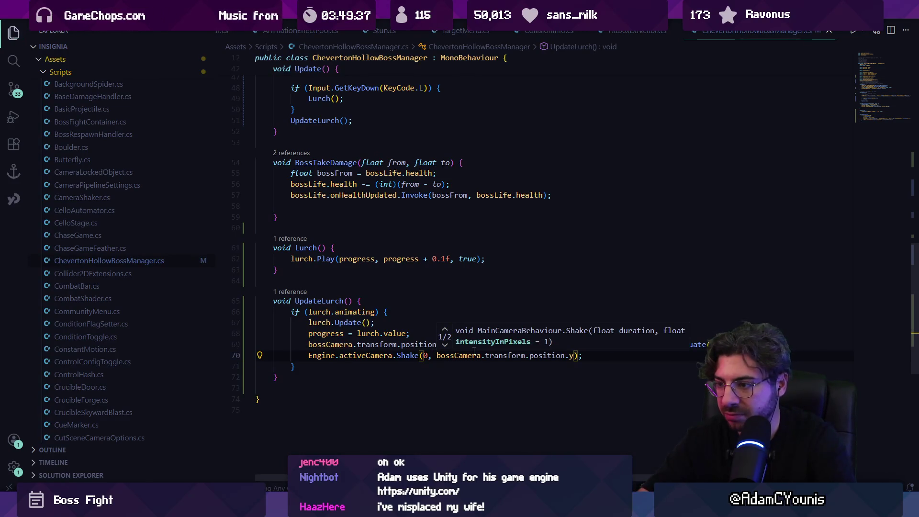
pyautogui.hotkey('ctrl', 'Right')
pyautogui.hotkey('ctrl', 'Right')
pyautogui.hotkey('ctrl', 'Right')
pyautogui.write('*2')
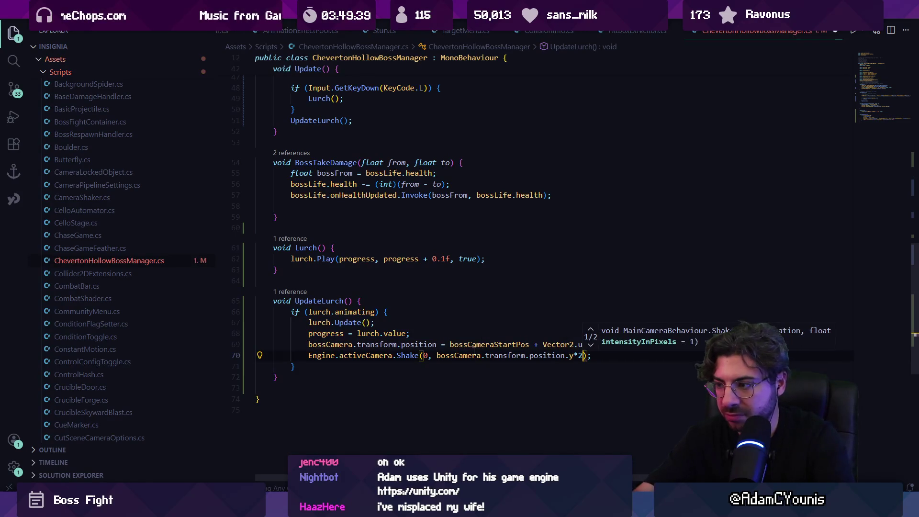
# Pass an intensity variable to Shake, declared above it as float intensity = bossCamera.transform.position.y * 2
pyautogui.hotkey('ctrl', 'shift', 'Left')
pyautogui.hotkey('ctrl', 'shift', 'Left')
pyautogui.hotkey('ctrl', 'shift', 'Left')
pyautogui.write('intens')
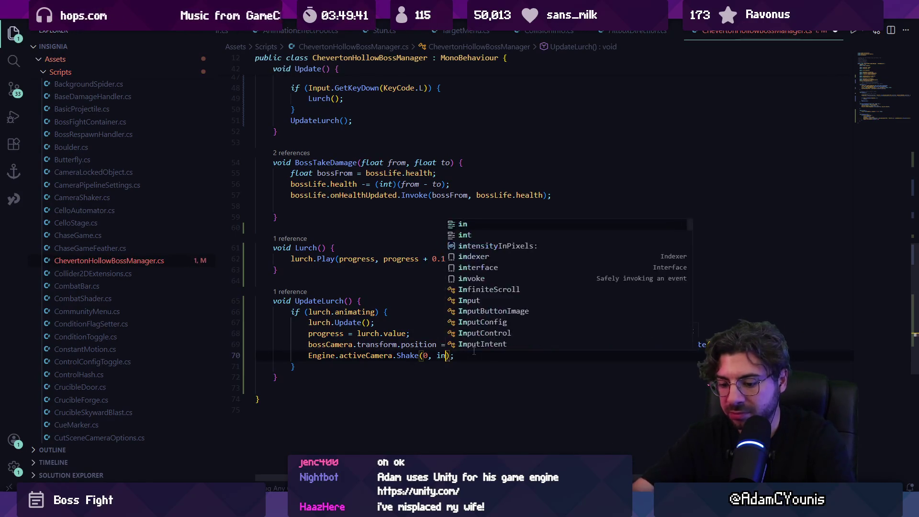
pyautogui.write('ity')
pyautogui.press('Down')
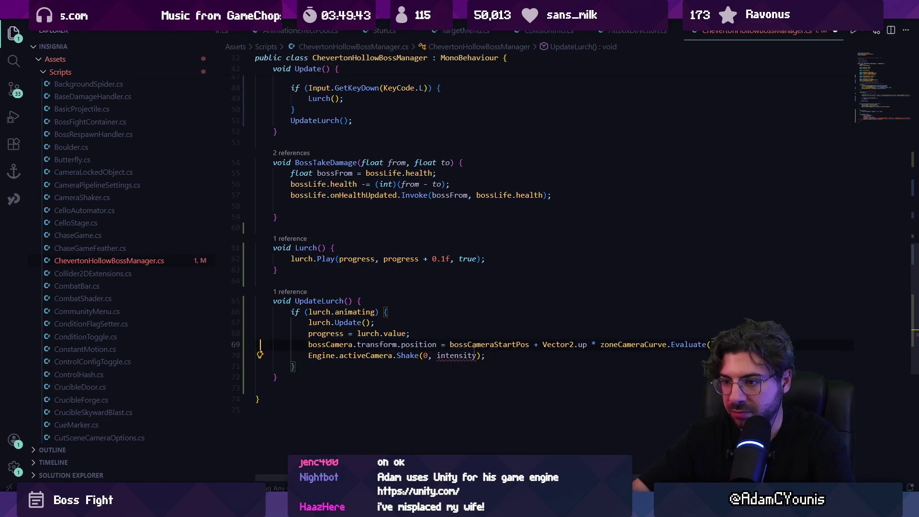
pyautogui.press('Down')
pyautogui.press('Return')
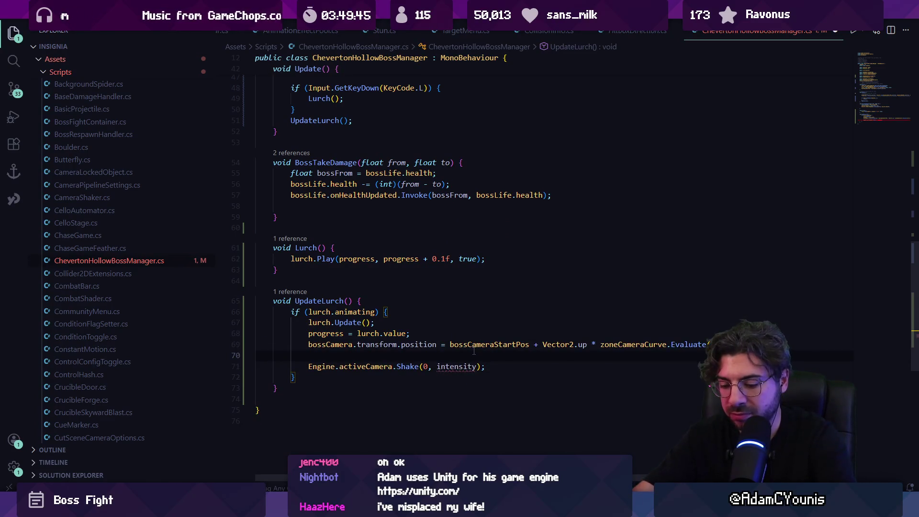
pyautogui.write('float')
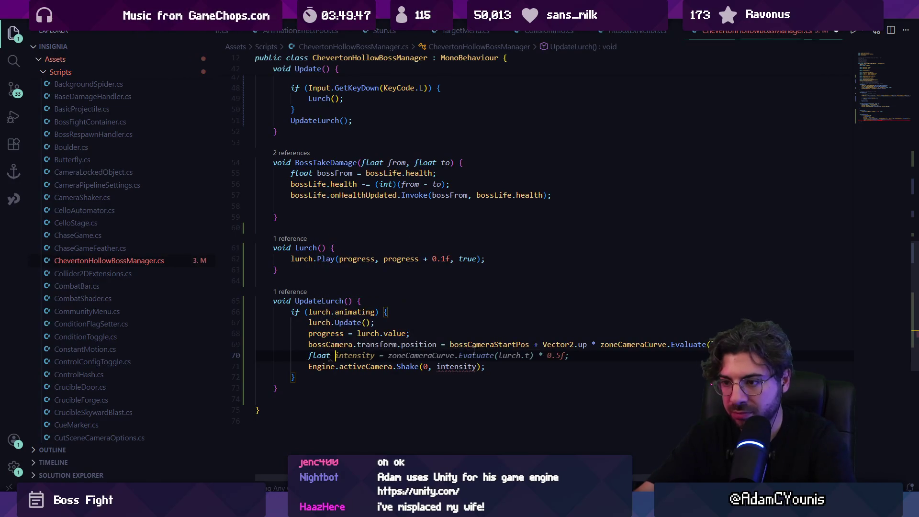
pyautogui.press('Tab')
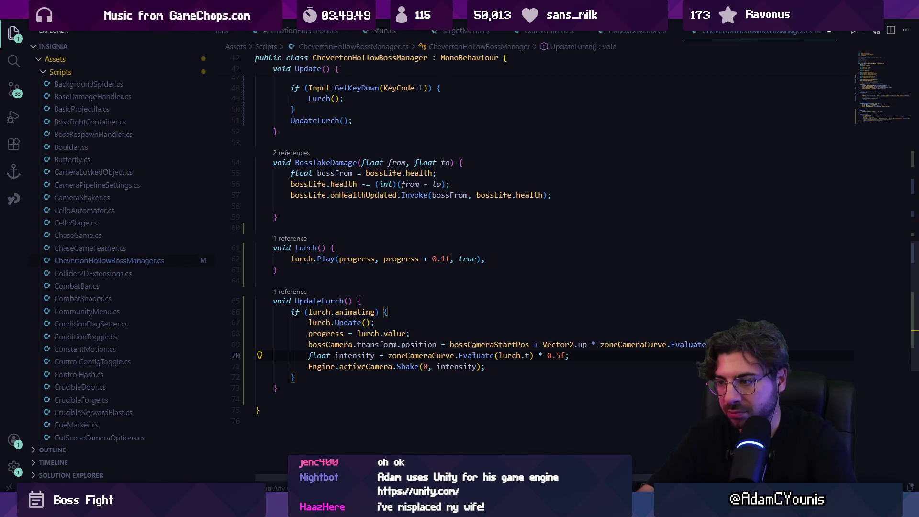
pyautogui.hotkey('ctrl', 'shift', 'Left')
pyautogui.hotkey('ctrl', 'shift', 'Left')
pyautogui.hotkey('ctrl', 'shift', 'Left')
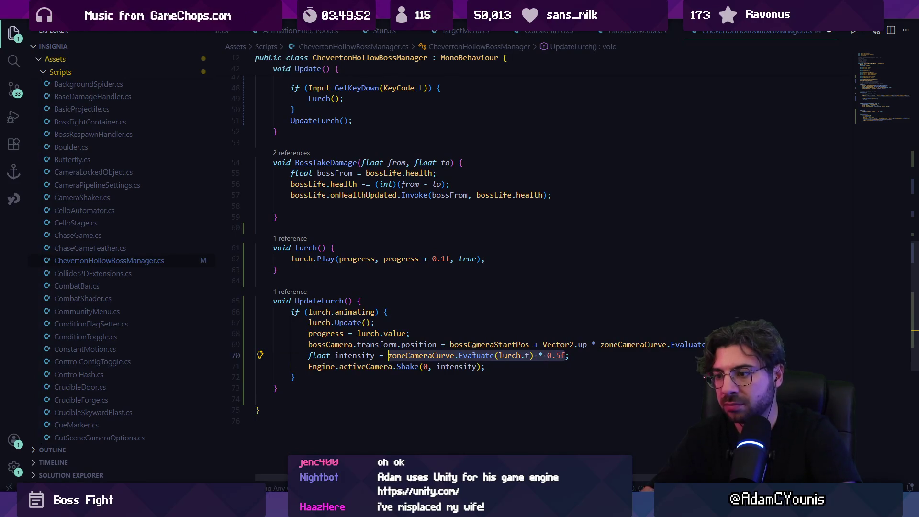
pyautogui.write('bossCamera.transform.position.y * 2')
pyautogui.rightClick(501, 355)
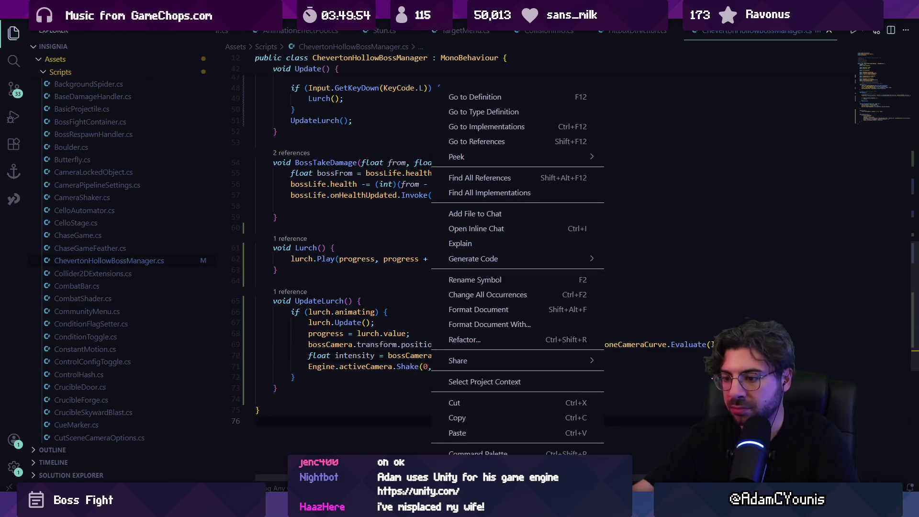
pyautogui.hotkey('alt', 'Tab')
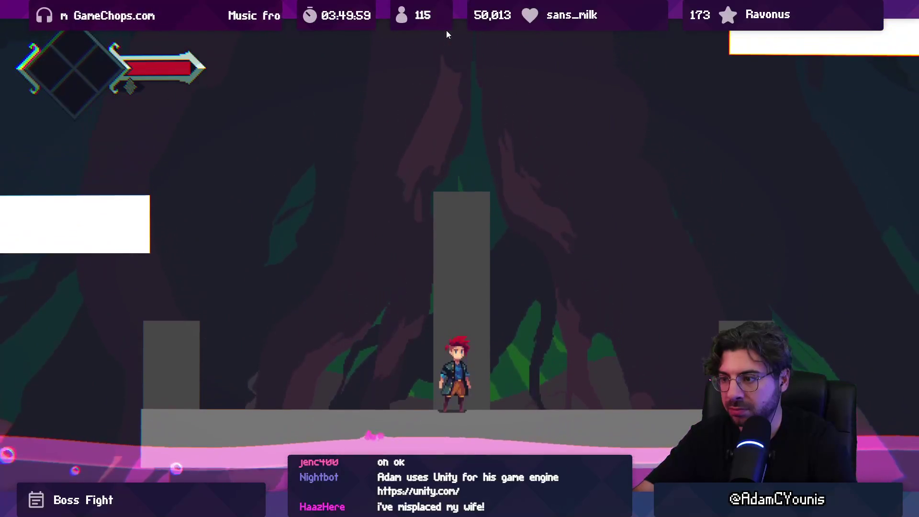
# Stop playing, select Zone Camera, play-test the lurch camera shake, then return to the boss manager script
pyautogui.click(446, 30)
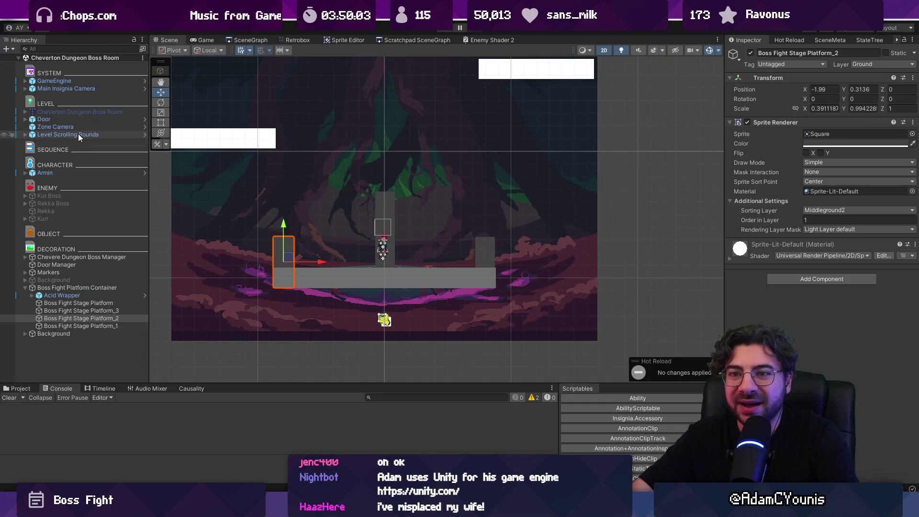
pyautogui.click(79, 127)
pyautogui.click(443, 30)
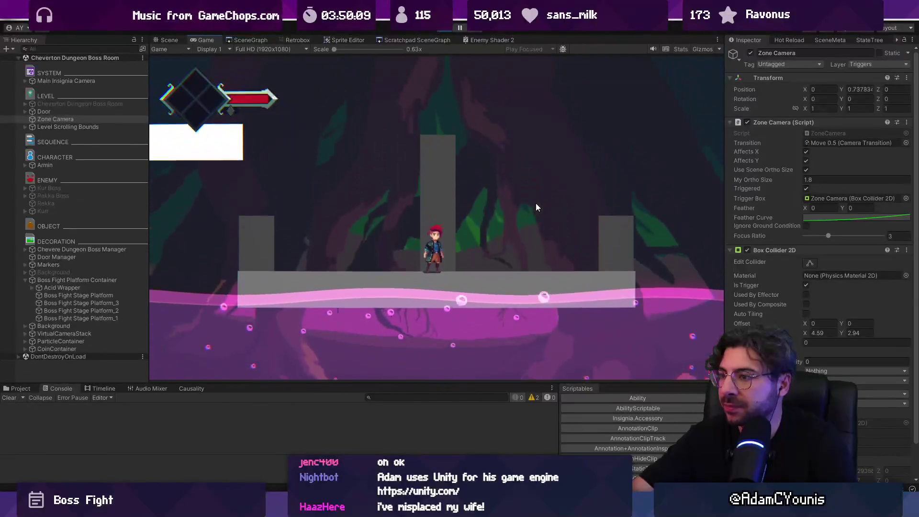
pyautogui.click(439, 33)
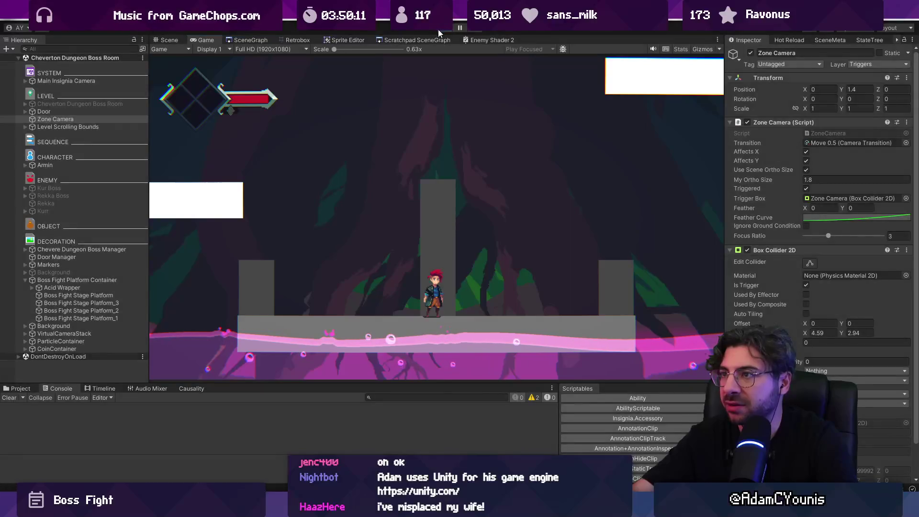
pyautogui.hotkey('alt', 'Tab')
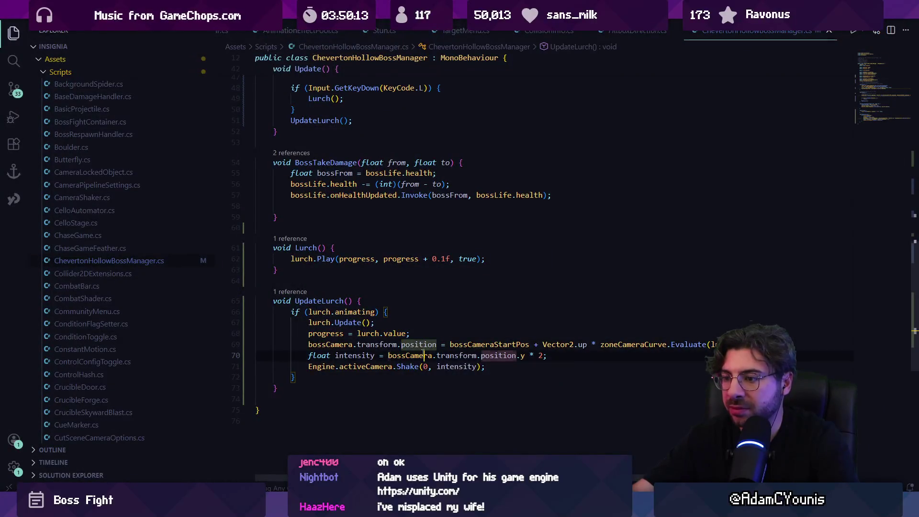
# Extend the intensity line with Copilot's suggested bossCamera vertical travel calculation
pyautogui.click(439, 362)
pyautogui.hotkey('ctrl', 'Right')
pyautogui.hotkey('ctrl', 'Right')
pyautogui.press('Right')
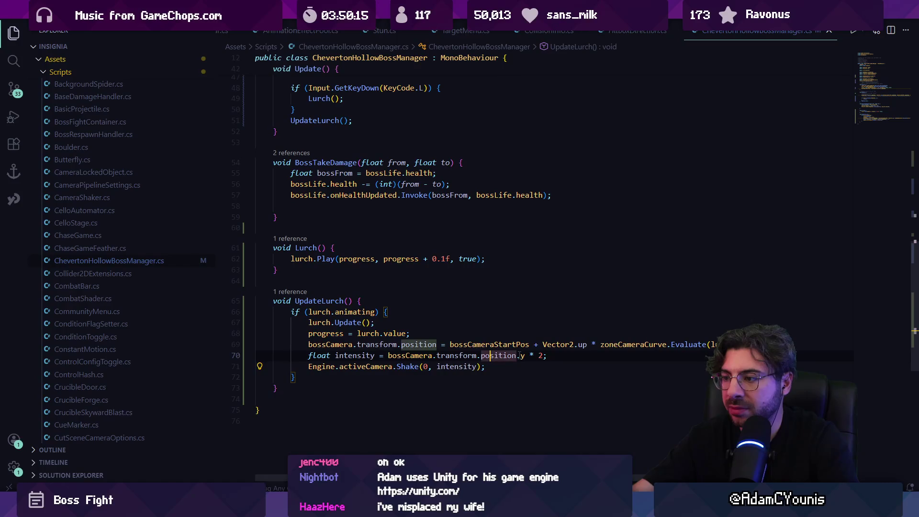
pyautogui.press('Right')
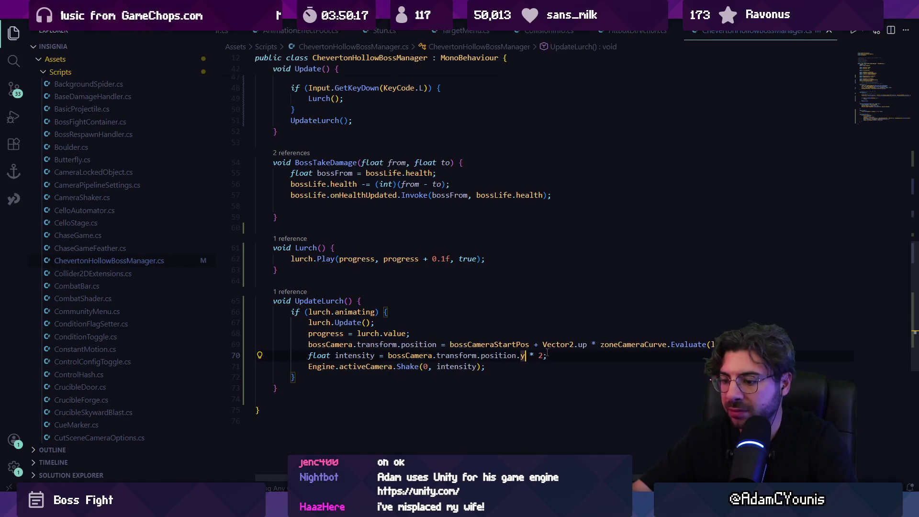
pyautogui.write('- b')
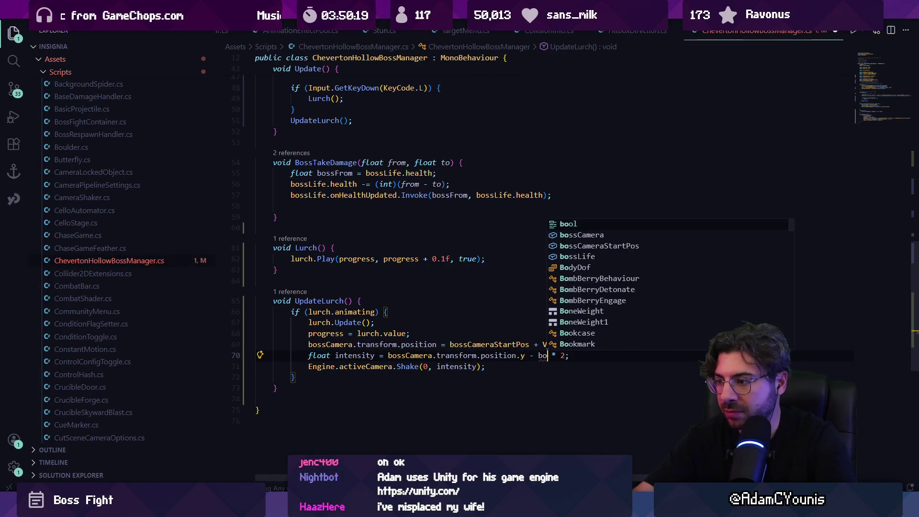
pyautogui.press('Escape')
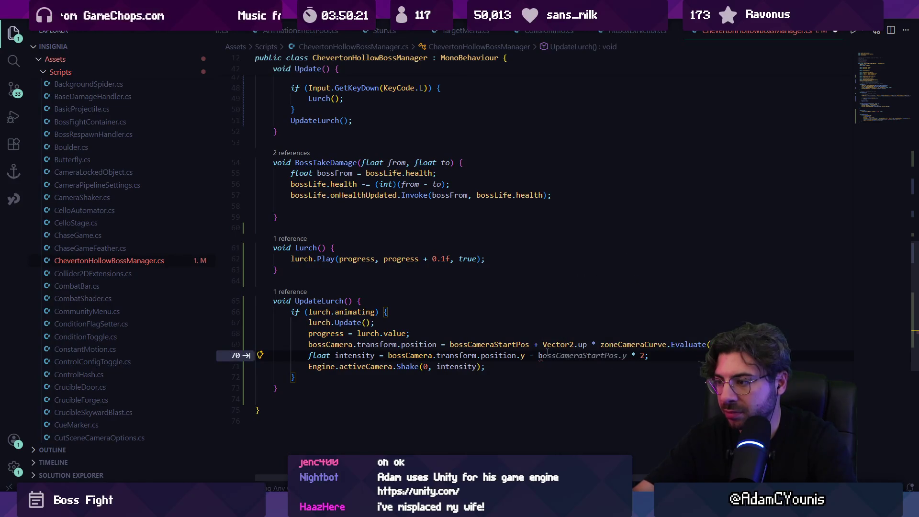
pyautogui.press('Tab')
pyautogui.hotkey('ctrl', 'shift', 'Left')
pyautogui.hotkey('ctrl', 'shift', 'Left')
pyautogui.hotkey('ctrl', 'shift', 'Left')
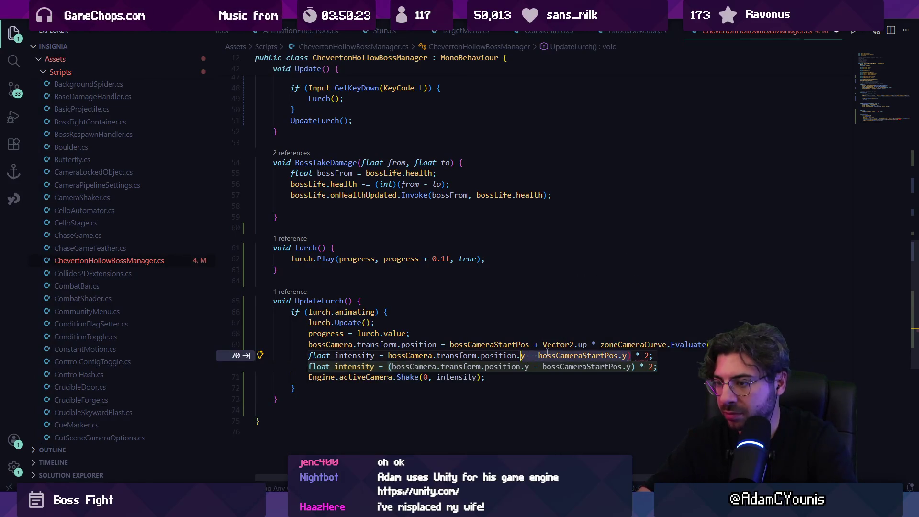
pyautogui.press('Tab')
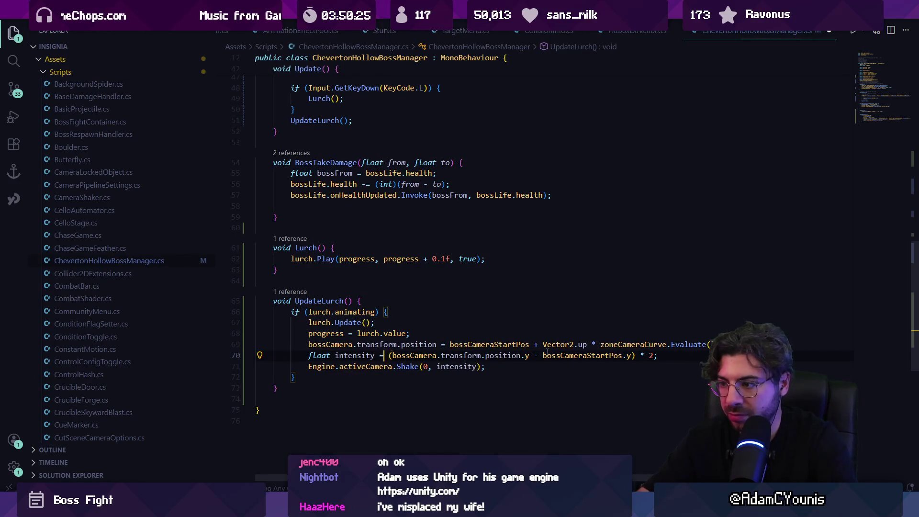
pyautogui.press('Left')
pyautogui.press('Left')
pyautogui.press('Left')
# Declare float cameraTravel = bossCamera.transform.position.y - bossCameraStartPos.y and use it as cameraTravel * 2
pyautogui.press('Return')
pyautogui.press('Up')
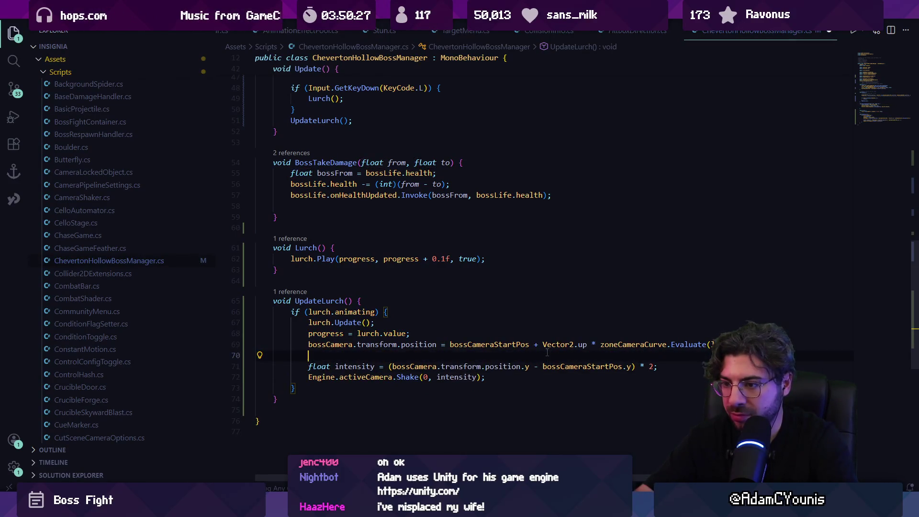
pyautogui.write('flkoaoat cameraTrave')
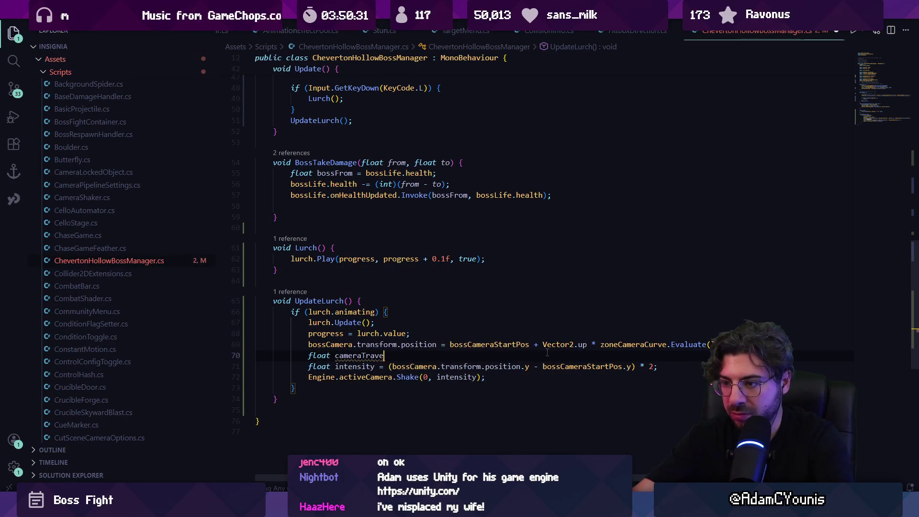
pyautogui.write('bossCamera.')
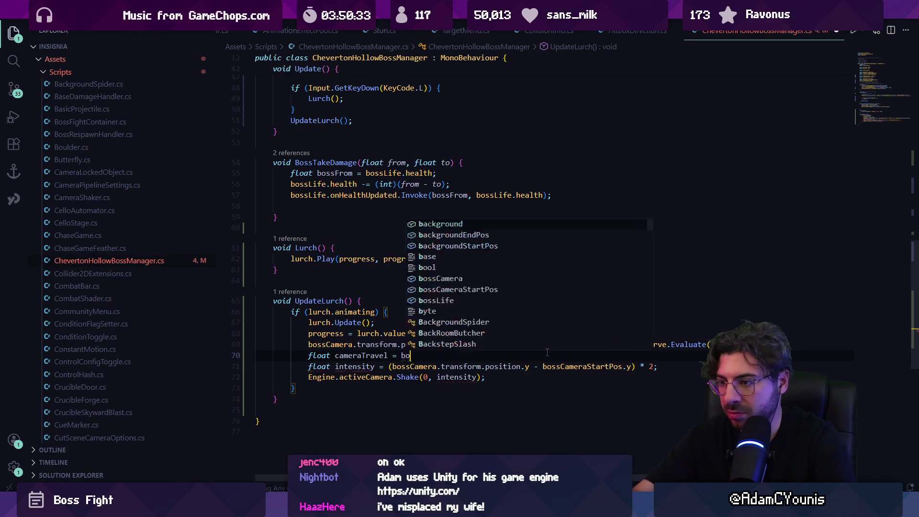
pyautogui.press('Tab')
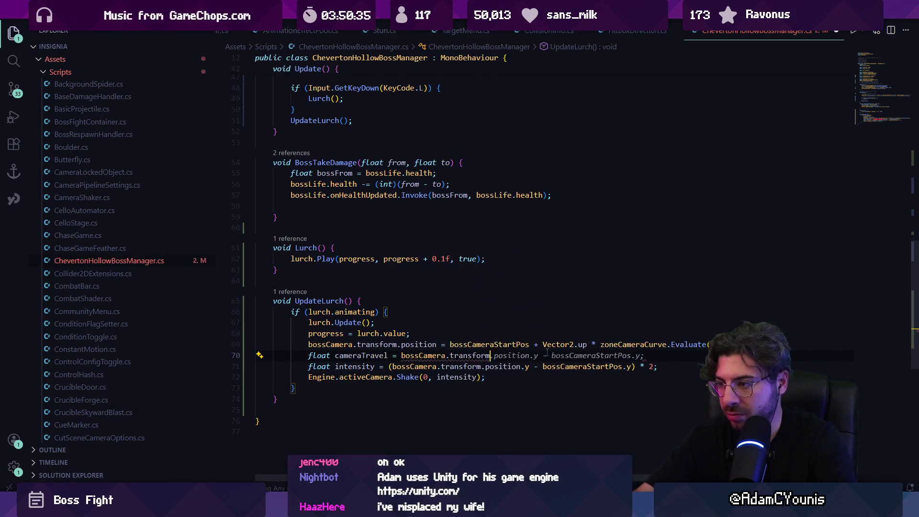
pyautogui.press('Left')
pyautogui.press('Left')
pyautogui.press('Left')
pyautogui.hotkey('ctrl', 'shift', 'Left')
pyautogui.hotkey('ctrl', 'shift', 'Left')
pyautogui.hotkey('ctrl', 'shift', 'Left')
pyautogui.write('cameraTravel')
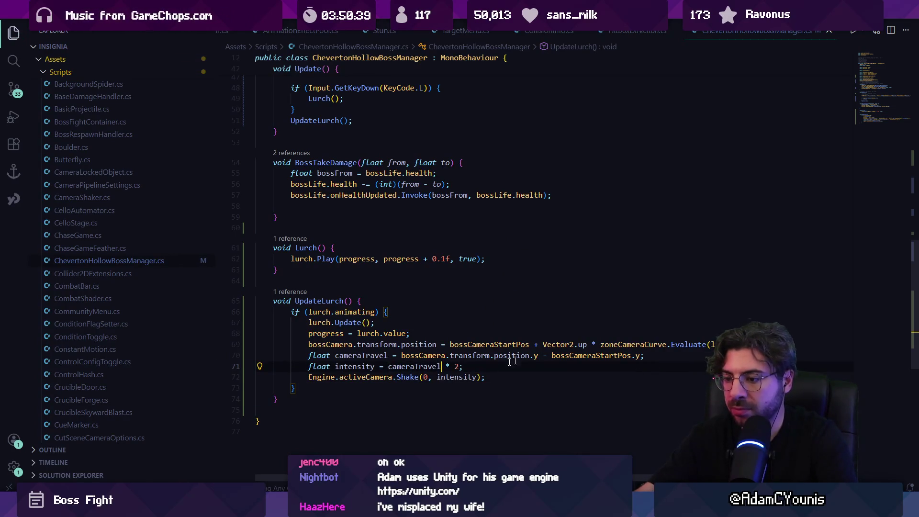
pyautogui.hotkey('alt', 'Tab')
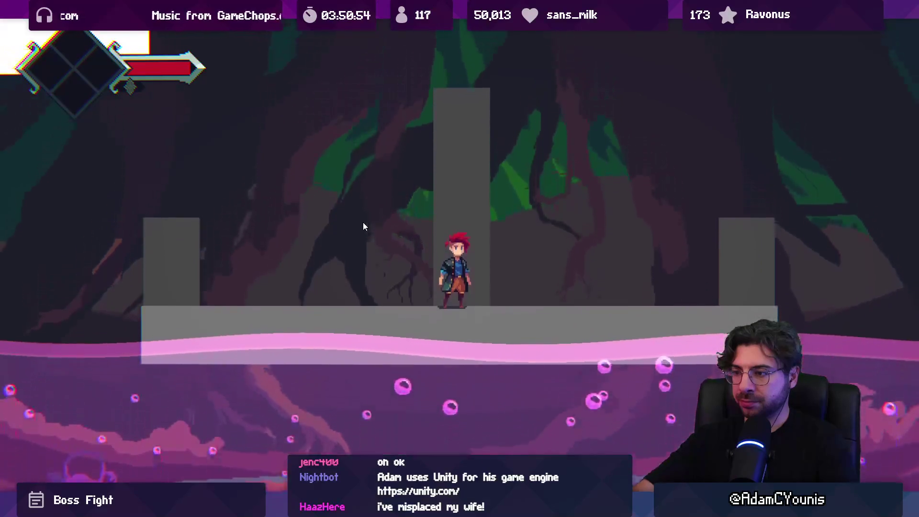
# Leave Play mode and change the shake intensity from cameraTravel * 2 to cameraTravel * 10
pyautogui.hotkey('shift', 'space')
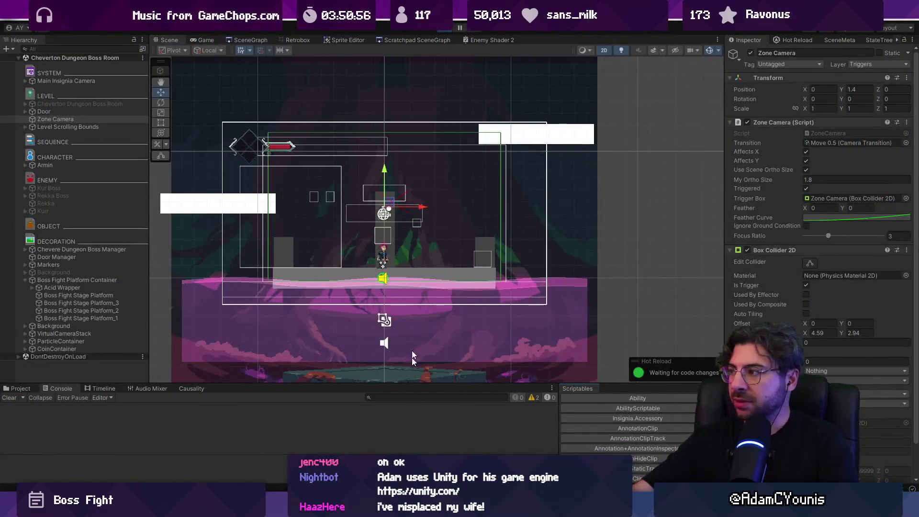
pyautogui.hotkey('alt', 'Tab')
pyautogui.click(476, 367)
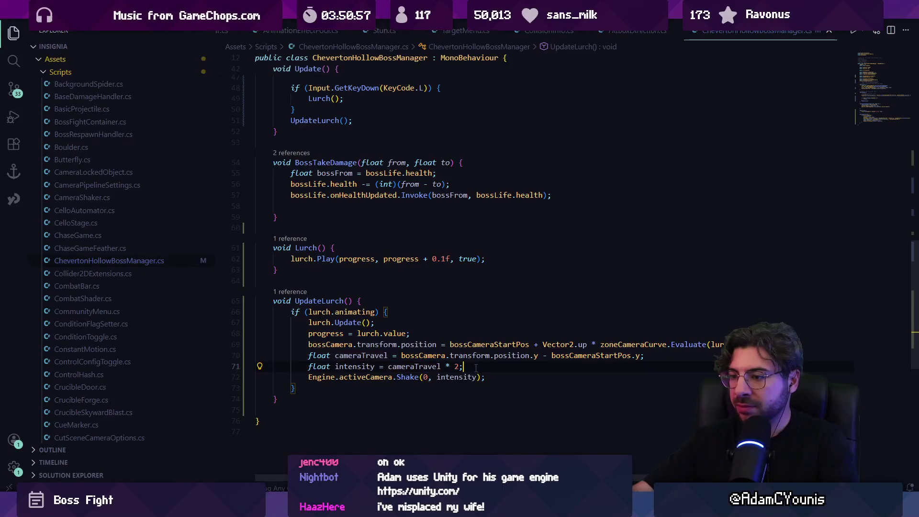
pyautogui.moveTo(417, 376)
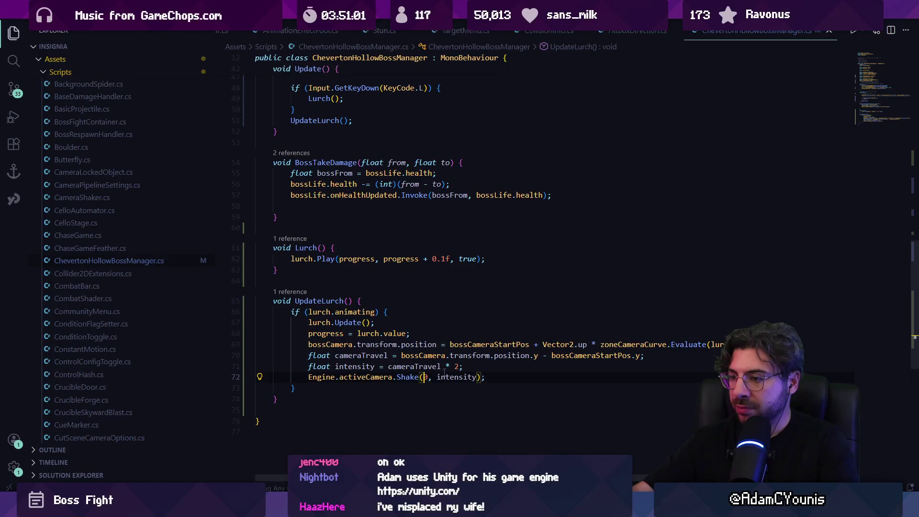
pyautogui.write('(')
pyautogui.press('Right')
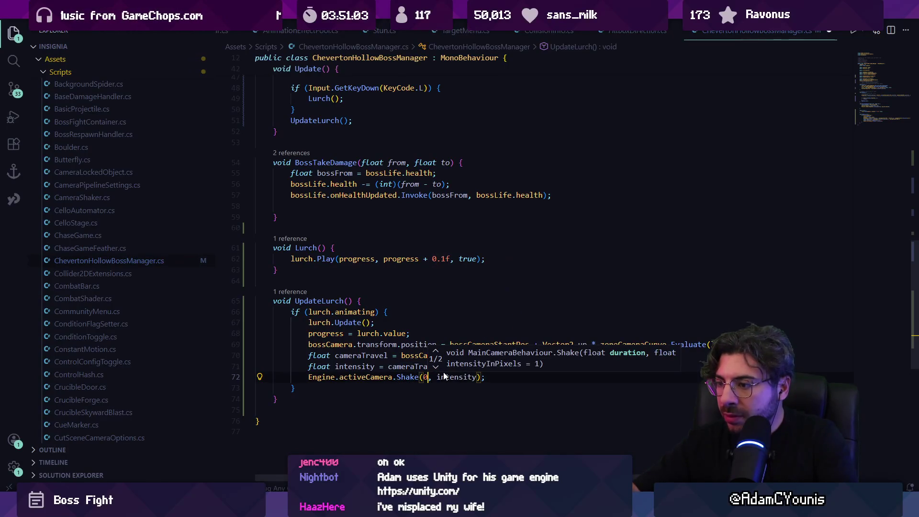
pyautogui.click(444, 377)
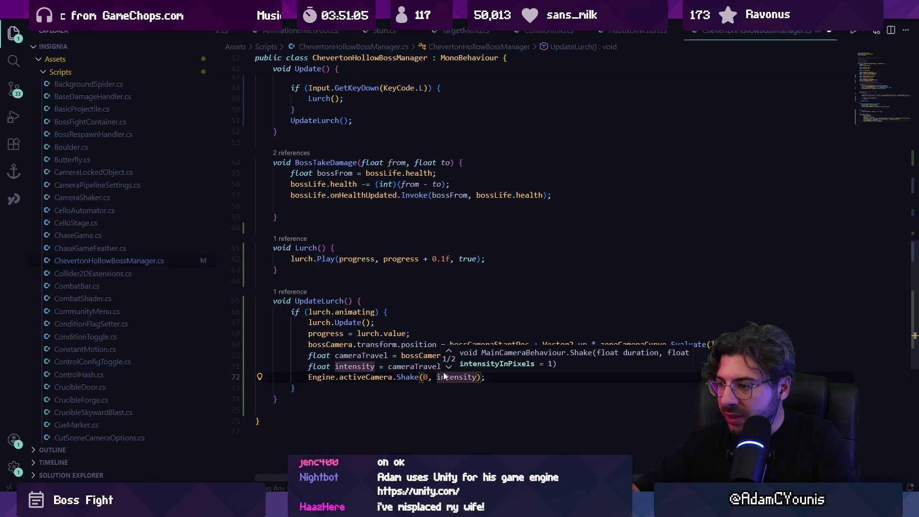
pyautogui.hotkey('ctrl', 'Right')
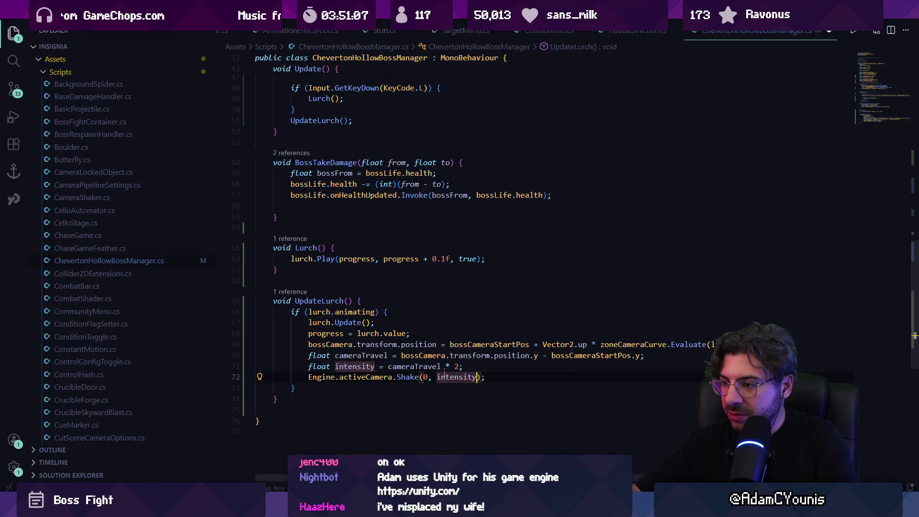
pyautogui.press('Up')
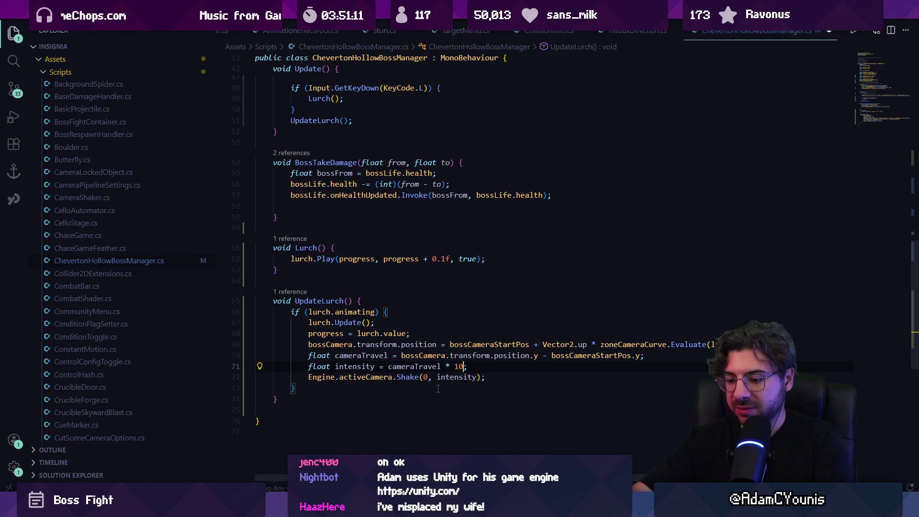
# Play-test the boss room with the stronger shake, then go back to the code
pyautogui.hotkey('alt', 'Tab')
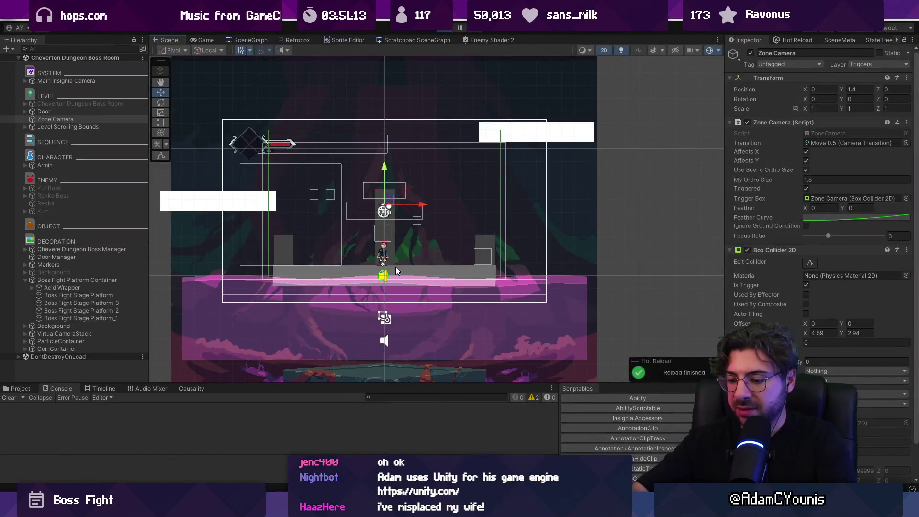
pyautogui.hotkey('ctrl', 'p')
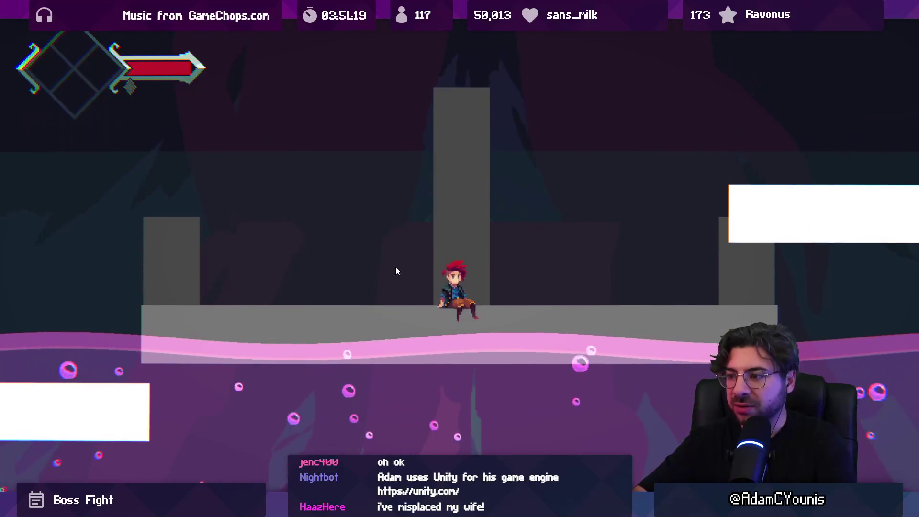
pyautogui.hotkey('ctrl', 'p')
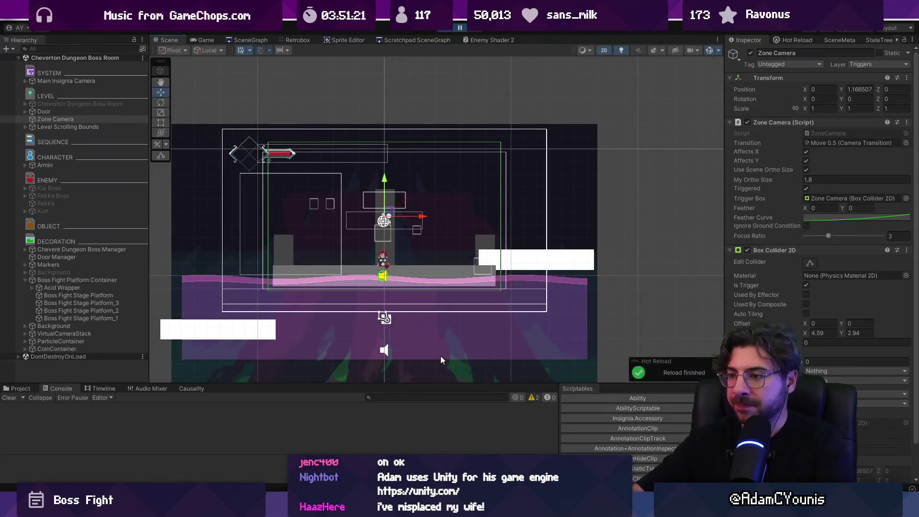
pyautogui.hotkey('alt', 'Tab')
# Open MainCameraBehaviour.cs through a quick file search for 'maincamera'
pyautogui.write('c')
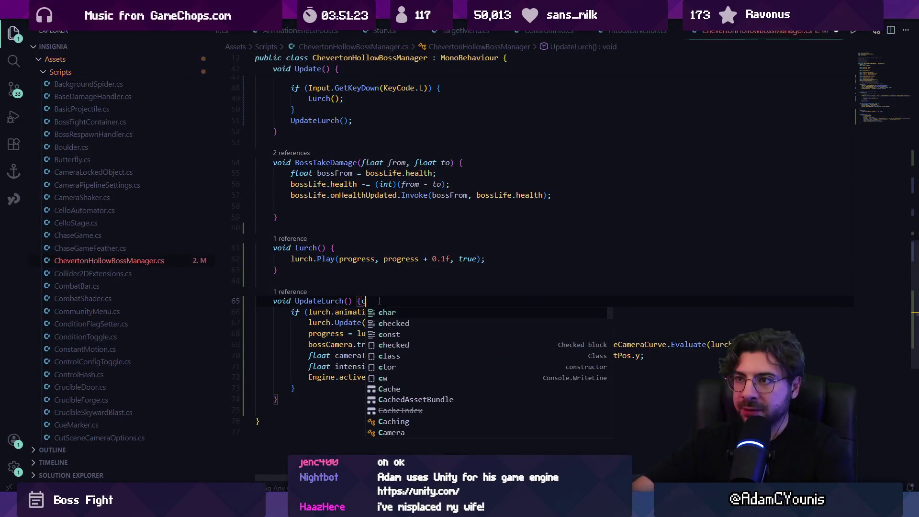
pyautogui.press('BackSpace')
pyautogui.hotkey('ctrl', 'p')
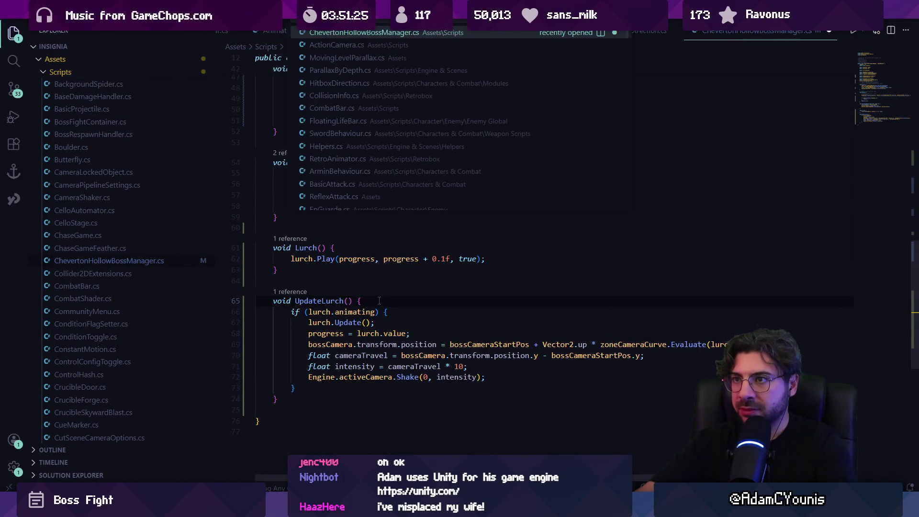
pyautogui.press('Escape')
pyautogui.hotkey('ctrl', 'p')
pyautogui.write('maincamera')
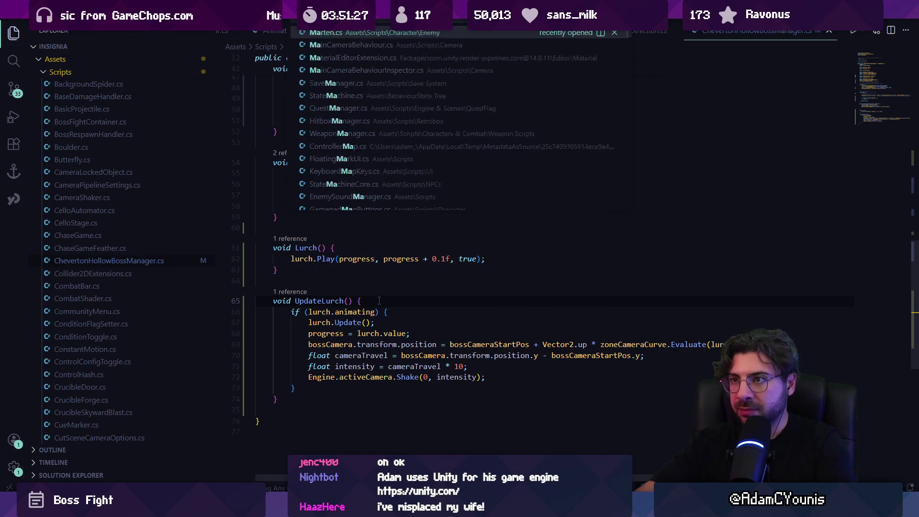
pyautogui.press('Return')
# Find where shake is applied in LateUpdate, go to the shake field, and search for its assignment
pyautogui.hotkey('ctrl', 'f')
pyautogui.write('sha')
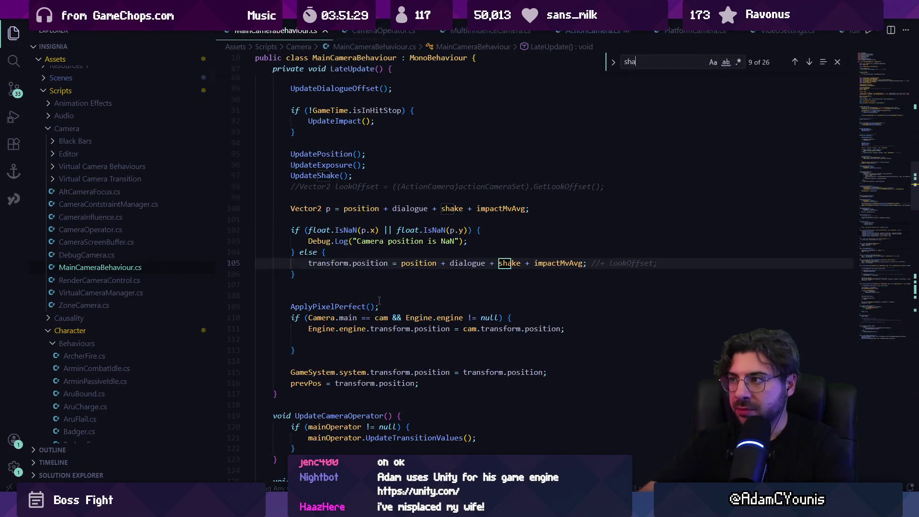
pyautogui.write('ke(')
pyautogui.press('BackSpace')
pyautogui.hotkey('shift', 'Return')
pyautogui.press('Escape')
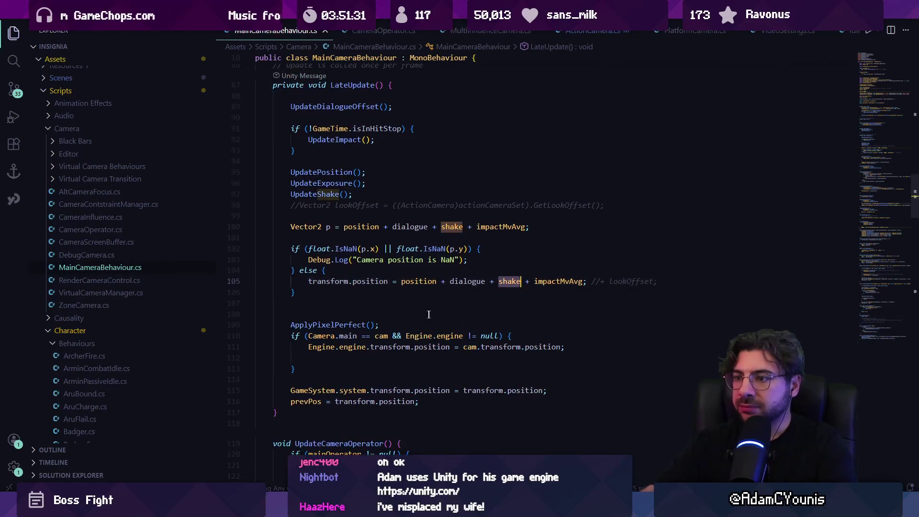
pyautogui.keyDown('ctrl'); pyautogui.click(517, 283); pyautogui.keyUp('ctrl')
pyautogui.hotkey('ctrl', 'f')
pyautogui.write('=')
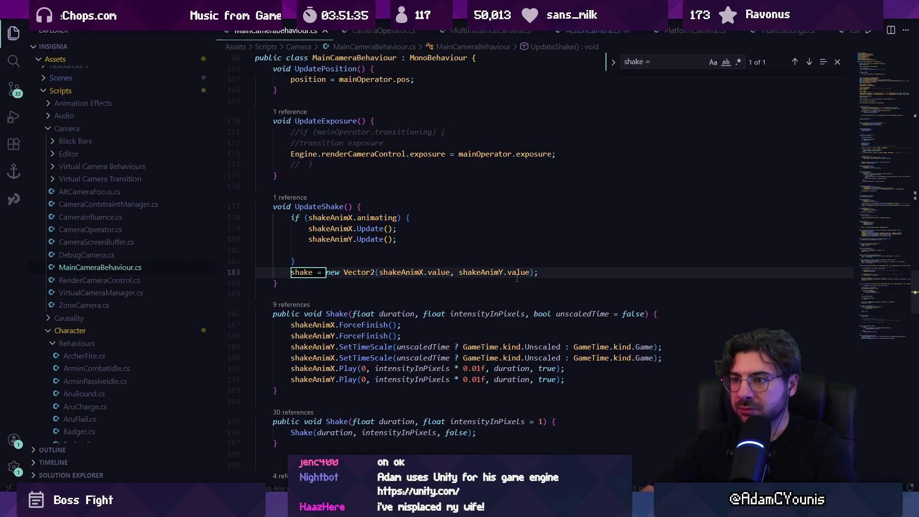
# Add Debug.Log("Current shake: " + shake); on the line after the shake assignment
pyautogui.press('Escape')
pyautogui.press('Down')
pyautogui.press('Return')
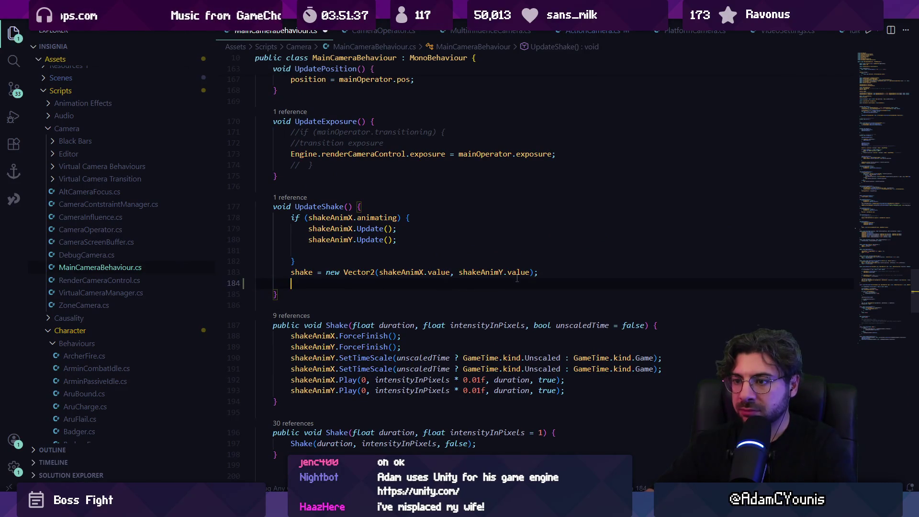
pyautogui.write('Debug.Log')
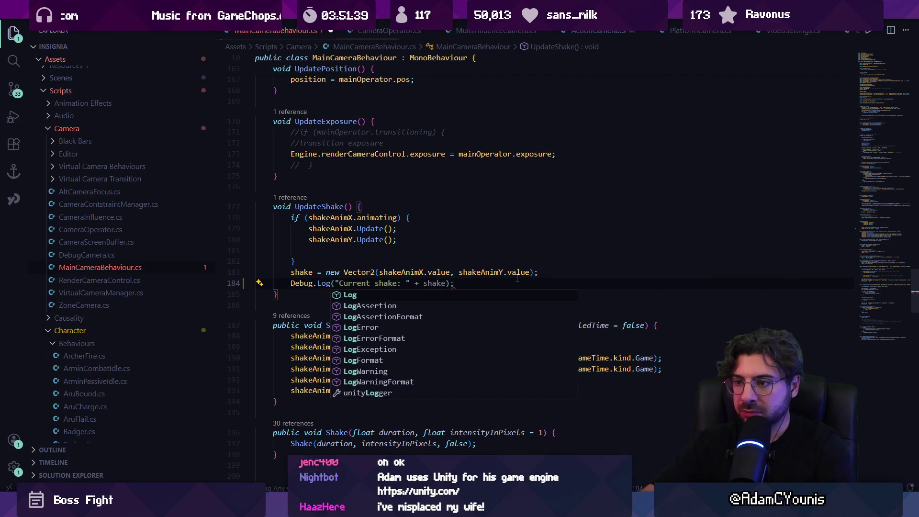
pyautogui.press('Escape')
pyautogui.hotkey('alt', 'Tab')
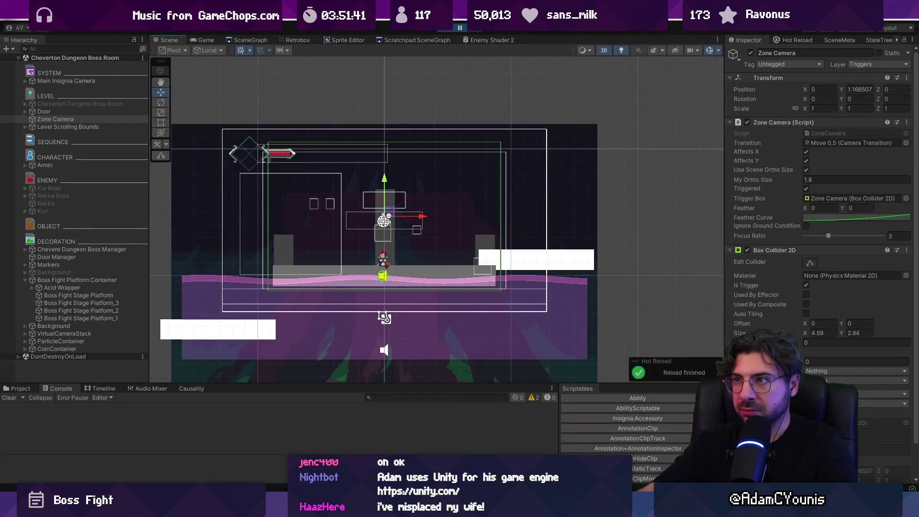
# Run the boss room, stop once 'Current shake: (0.00, 0.00)' logs appear, and open a log entry's source
pyautogui.click(459, 26)
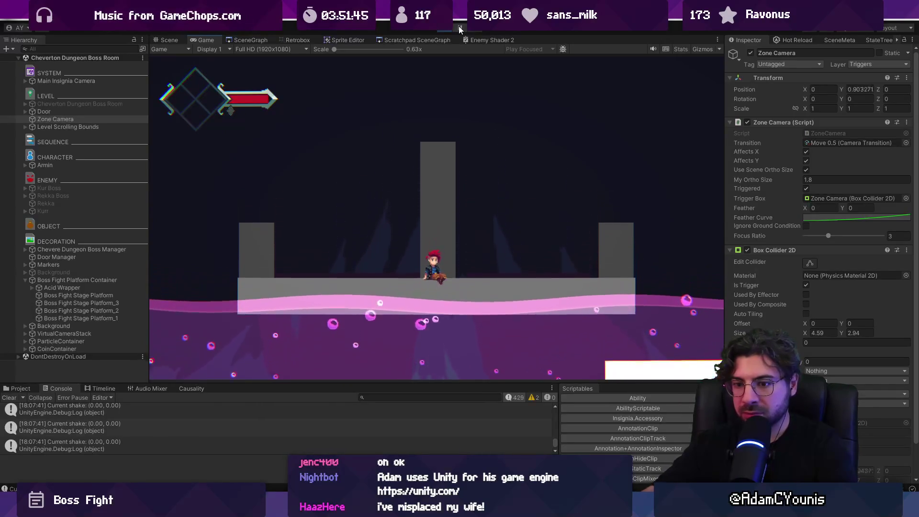
pyautogui.hotkey('ctrl', 'p')
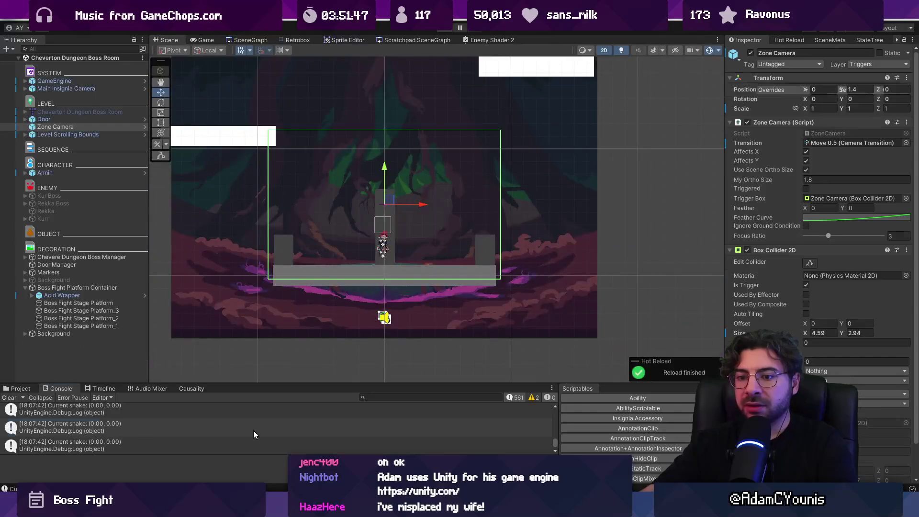
pyautogui.doubleClick(254, 430)
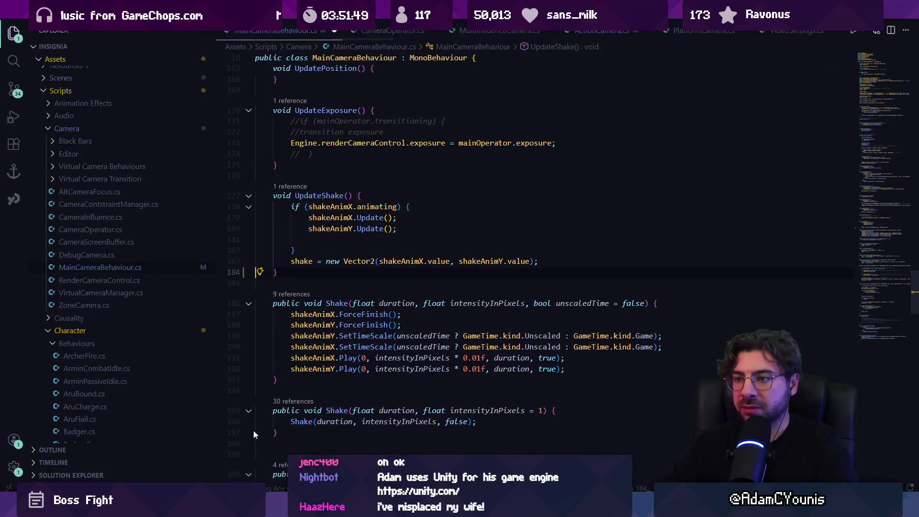
# Delete the old shake log line and move into UpdateShake's animating block
pyautogui.press('Delete')
pyautogui.hotkey('ctrl', 'f')
pyautogui.write('shake =')
pyautogui.press('Escape')
pyautogui.press('Up')
pyautogui.press('Up')
pyautogui.press('Up')
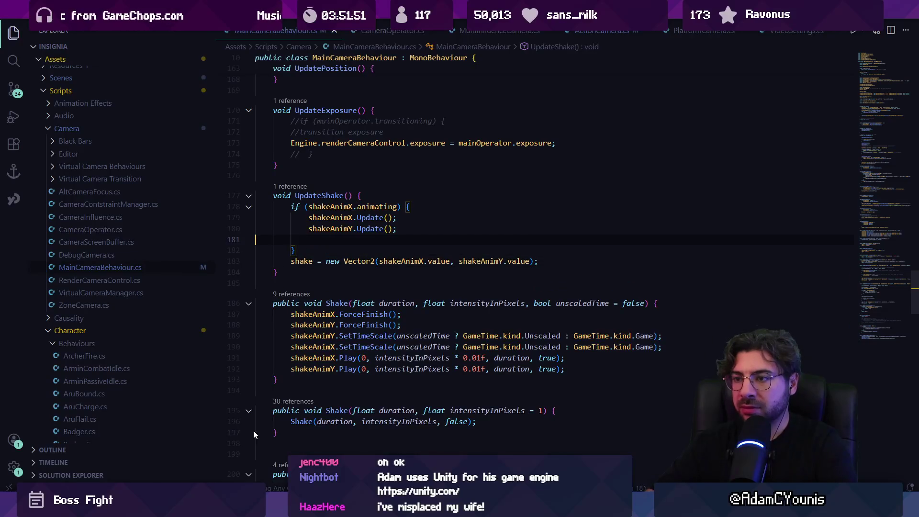
# Add a 'Current shake: ' Debug.Log printing shakeAnimX.value and shakeAnimY.value there
pyautogui.write('Debug.Log("Current shake: " + shake);')
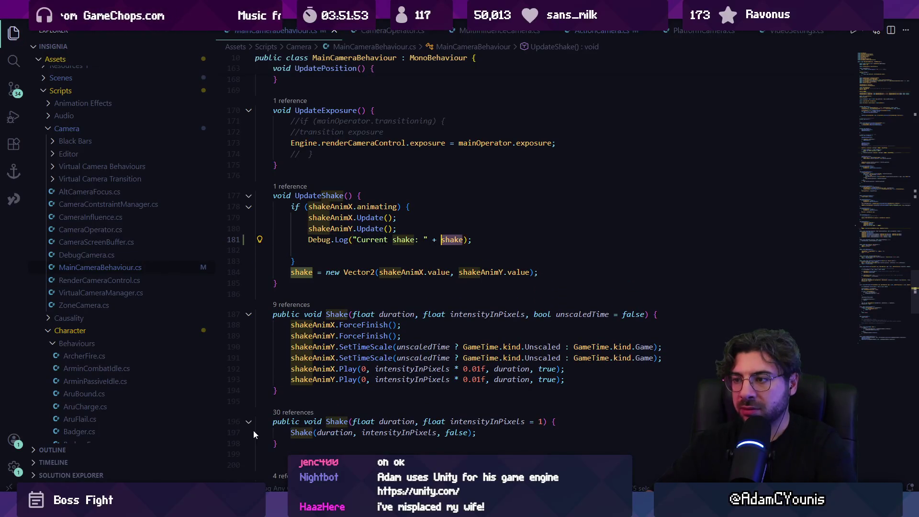
pyautogui.hotkey('ctrl', 'BackSpace')
pyautogui.write('shakeanim')
pyautogui.press('Tab')
pyautogui.write('.')
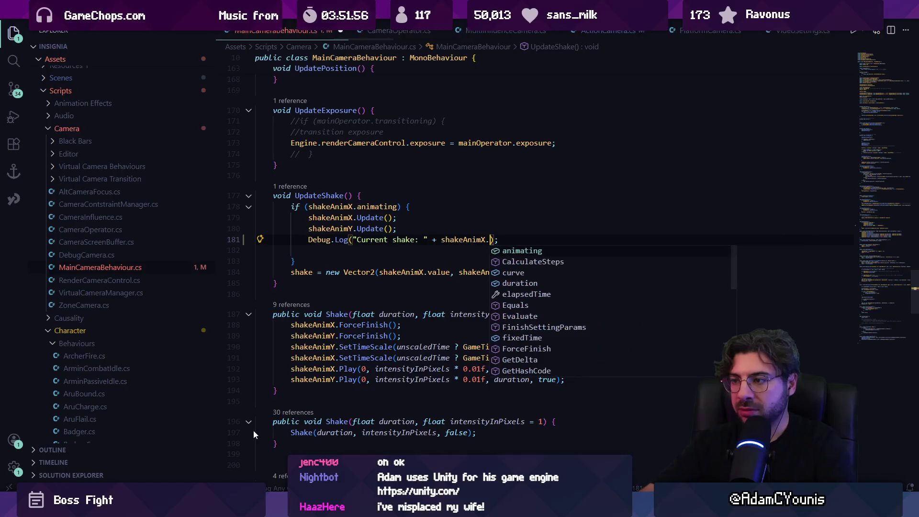
pyautogui.press('Tab')
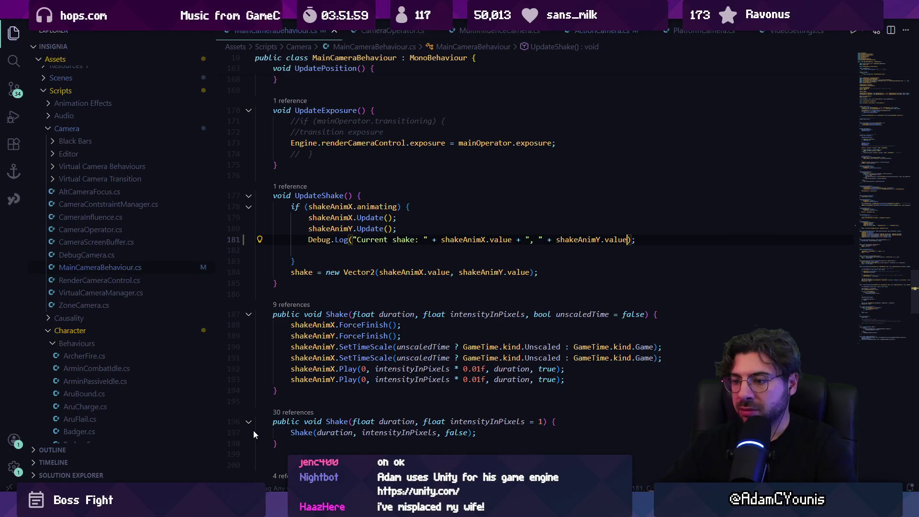
pyautogui.hotkey('alt', 'Tab')
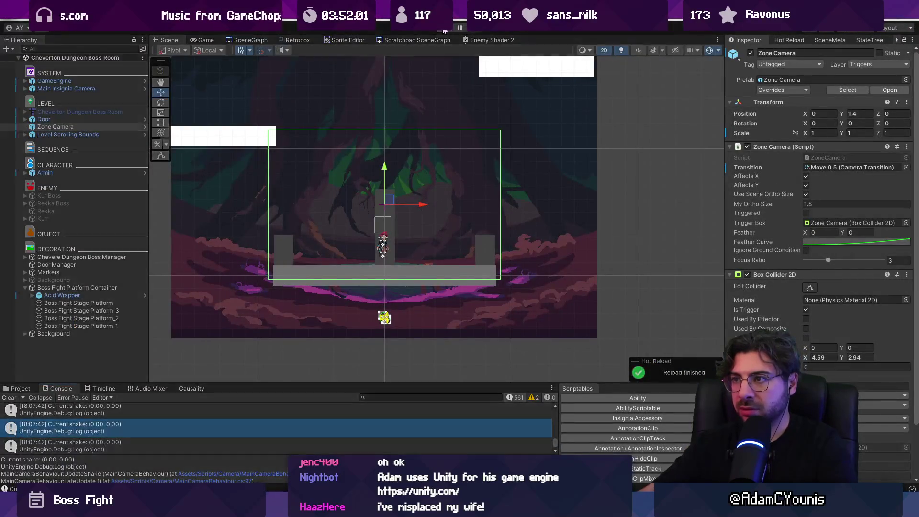
# Play-test the boss room, which logs 'Current shake: 0, 0', then return to the camera script
pyautogui.click(444, 30)
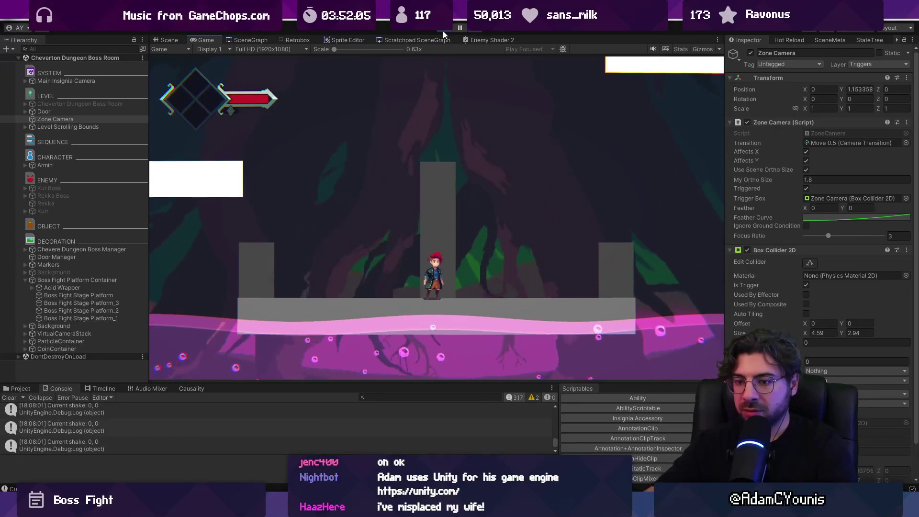
pyautogui.hotkey('alt', 'Tab')
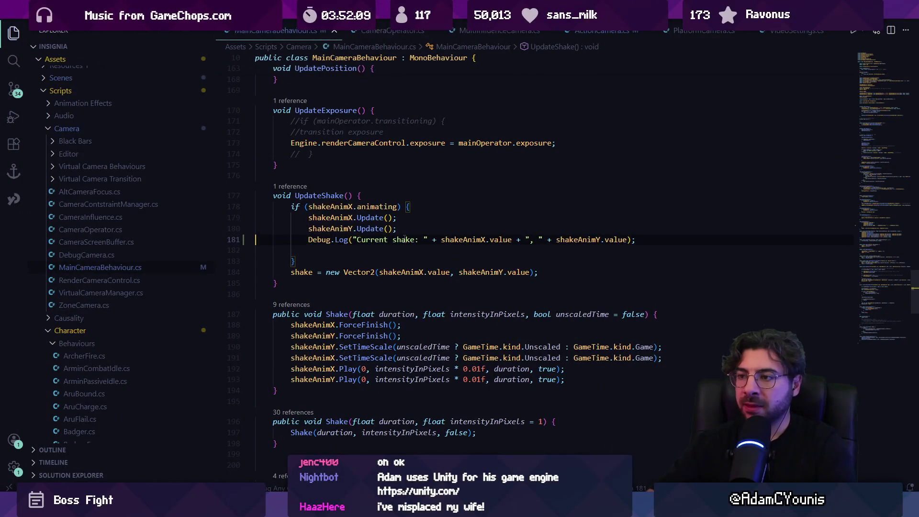
# Replace the UpdateShake log with a duration and intensityInPixels Debug.Log at the top of Shake()
pyautogui.tripleClick(406, 240)
pyautogui.press('BackSpace')
pyautogui.press('BackSpace')
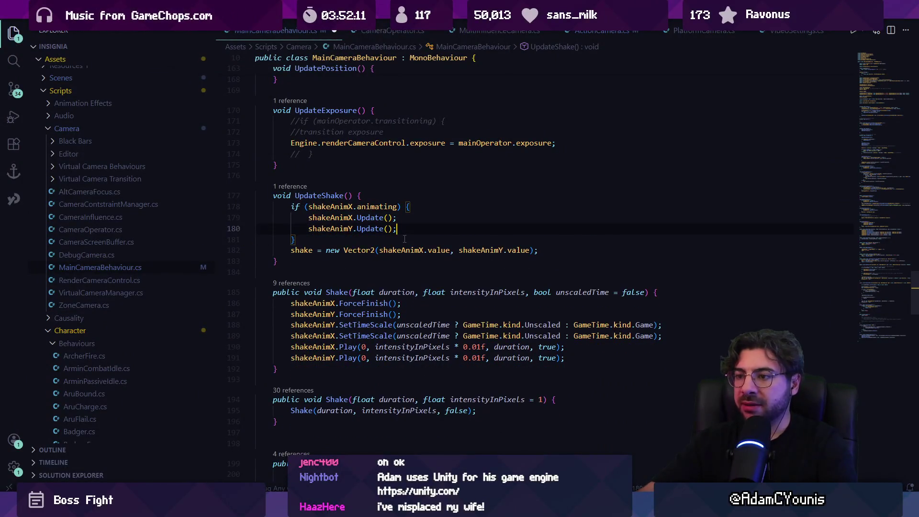
pyautogui.hotkey('ctrl', 'f')
pyautogui.press('BackSpace')
pyautogui.press('BackSpace')
pyautogui.write('Shake')
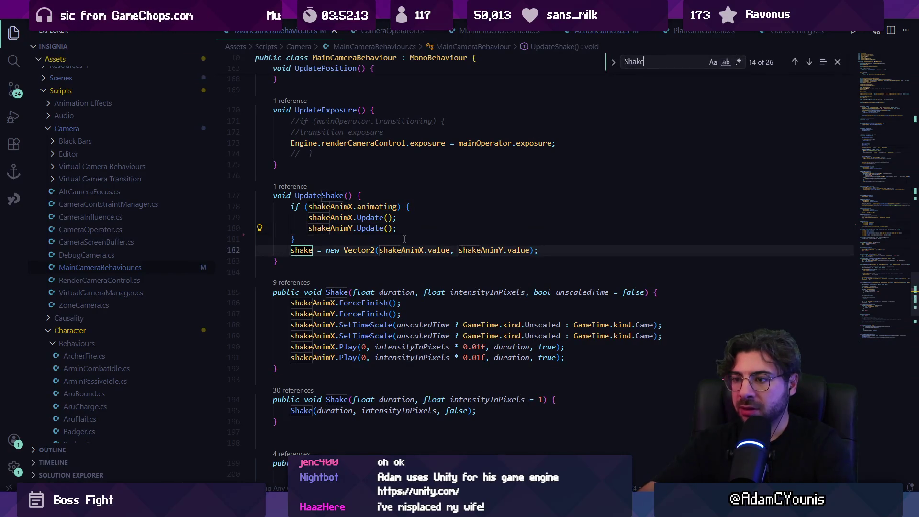
pyautogui.write('(')
pyautogui.press('Return')
pyautogui.press('Escape')
pyautogui.click(654, 292)
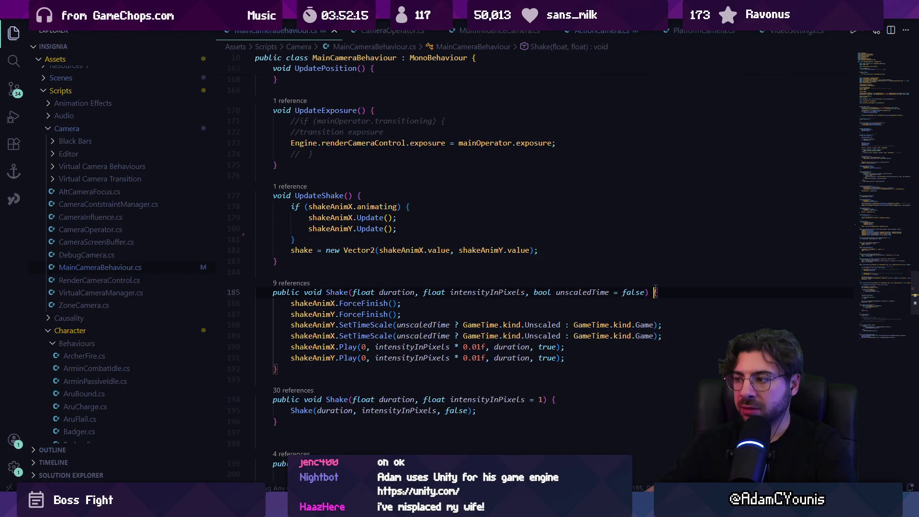
pyautogui.press('Return')
pyautogui.write('Debug.Lo')
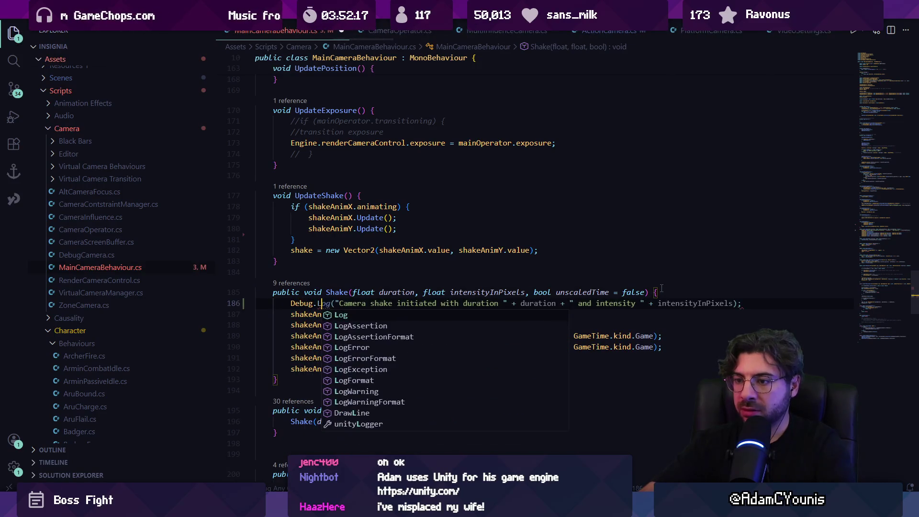
pyautogui.press('Tab')
# Save the camera script and play-test, which reports duration 0 with negative intensities
pyautogui.hotkey('ctrl', 's')
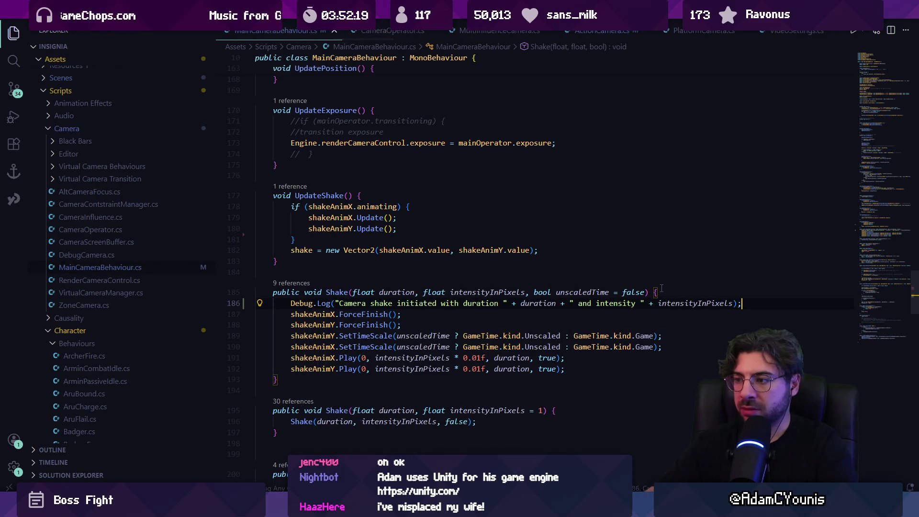
pyautogui.hotkey('alt', 'Tab')
pyautogui.click(444, 32)
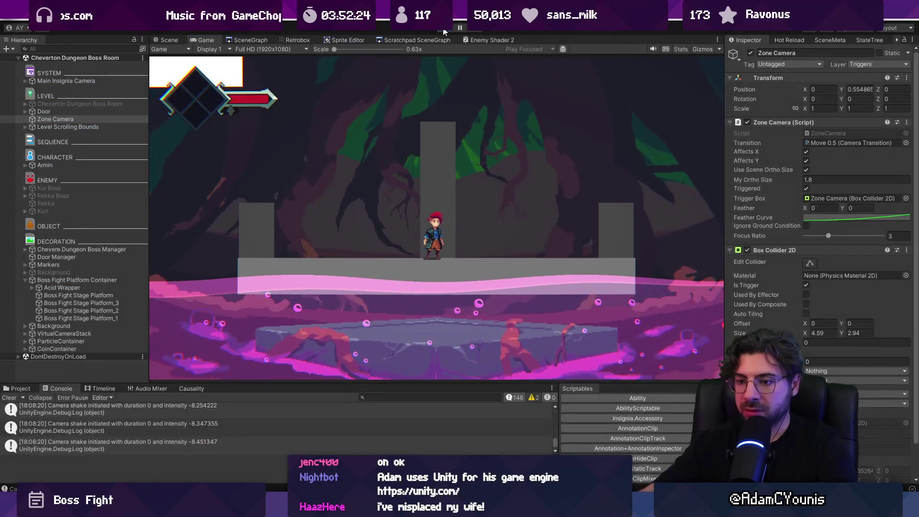
pyautogui.click(445, 32)
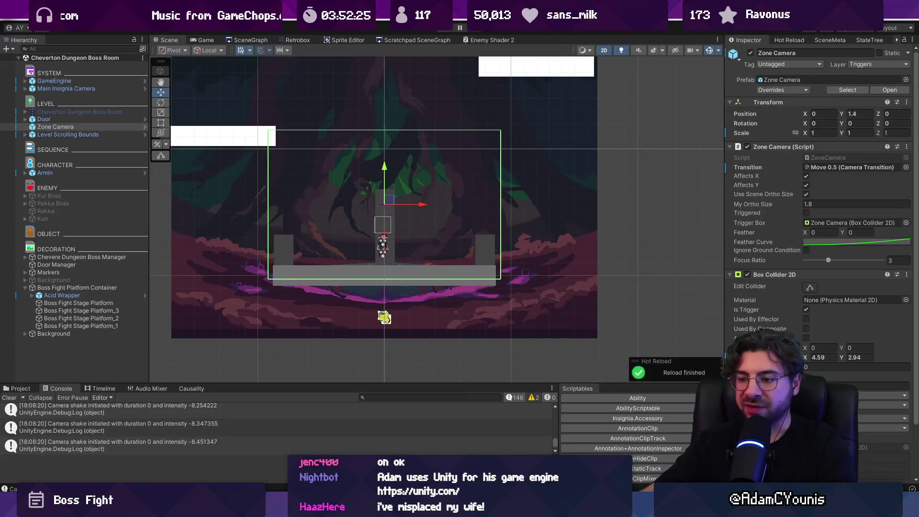
# Delete the duration and intensity log line from Shake()
pyautogui.hotkey('alt', 'Tab')
pyautogui.click(472, 292)
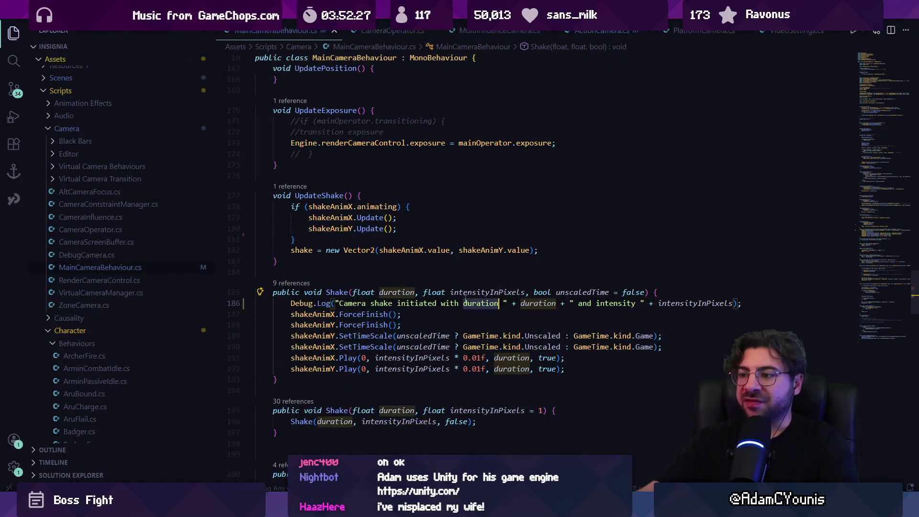
pyautogui.tripleClick(465, 299)
pyautogui.press('Delete')
# In ChevertonHollowBossManager's UpdateLurch, wrap the cameraTravel expression in Mathf.Abs(...) and scale intensity by 2
pyautogui.hotkey('alt', 'Left')
pyautogui.hotkey('alt', 'Left')
pyautogui.hotkey('alt', 'Left')
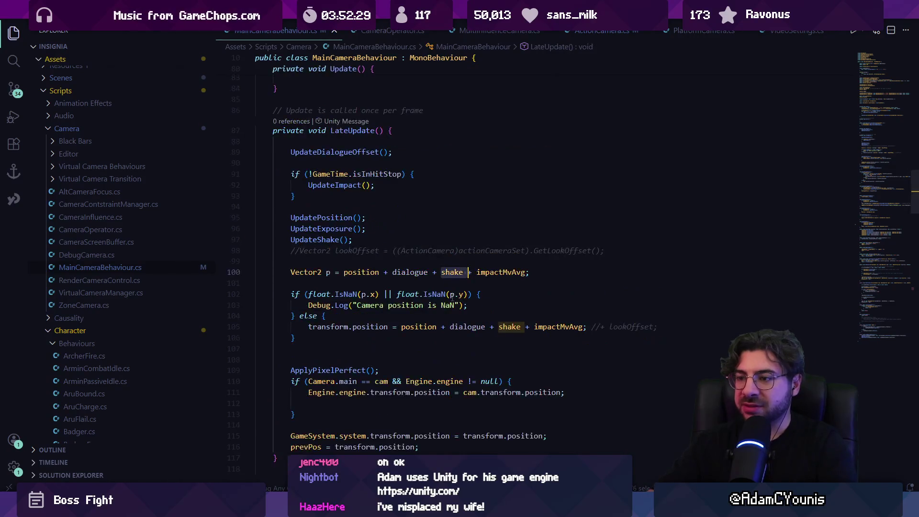
pyautogui.hotkey('alt', 'Left')
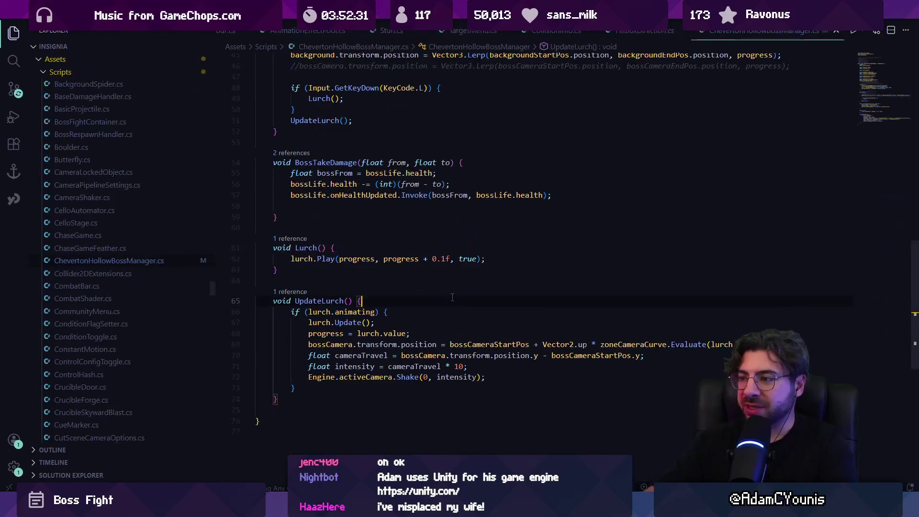
pyautogui.scroll(-2, 411, 305)
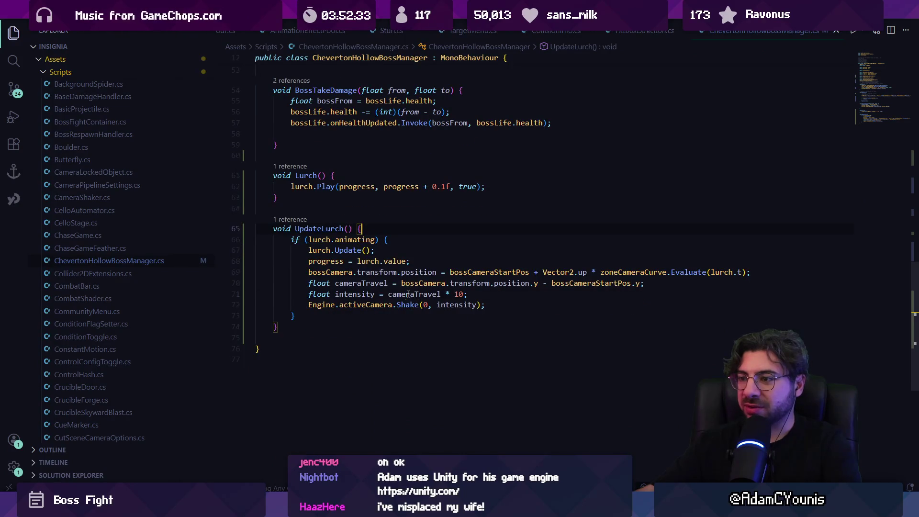
pyautogui.click(407, 295)
pyautogui.click(402, 283)
pyautogui.write('Ma')
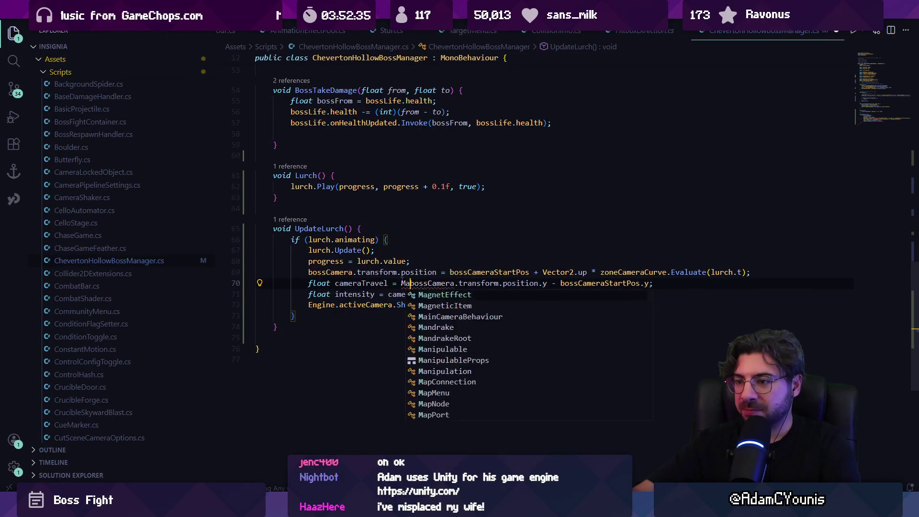
pyautogui.write('trhf')
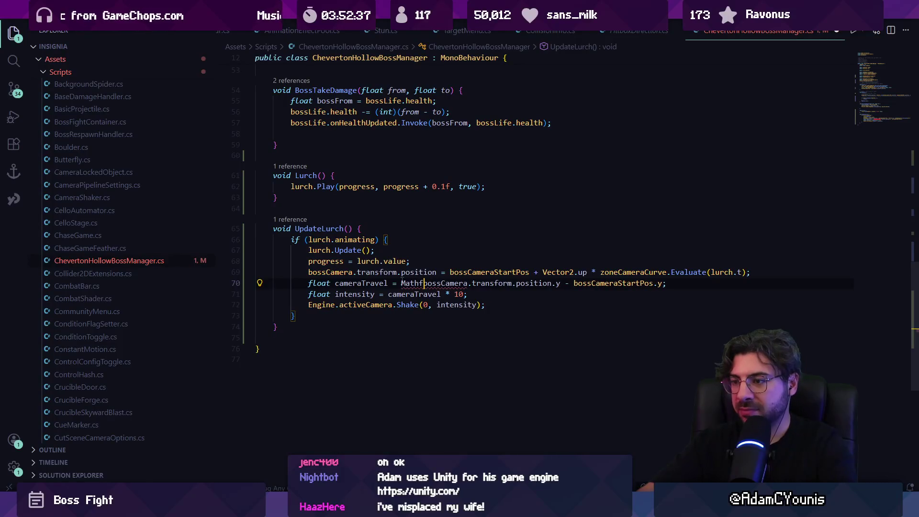
pyautogui.write('.Abs(')
pyautogui.hotkey('ctrl', 'shift', 'Right')
pyautogui.hotkey('ctrl', 'shift', 'Right')
pyautogui.hotkey('ctrl', 'shift', 'Right')
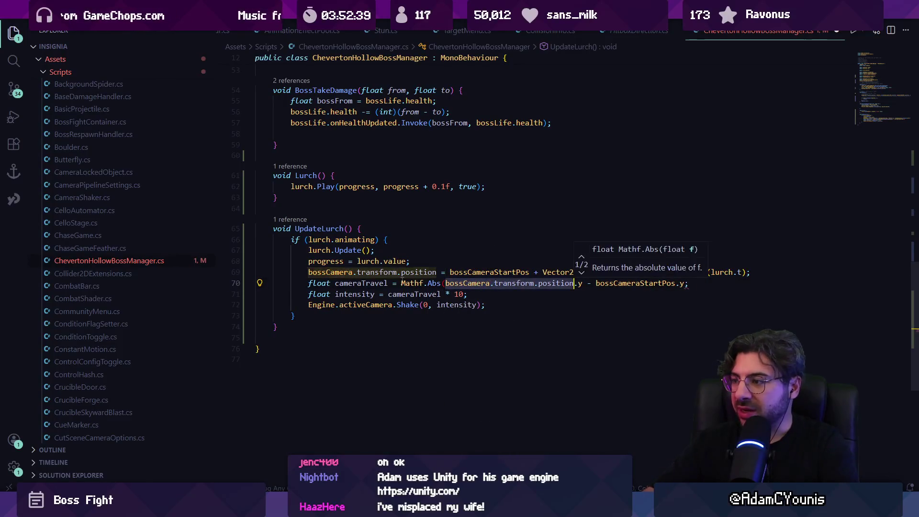
pyautogui.hotkey('ctrl', 'shift', 'Right')
pyautogui.hotkey('ctrl', 'shift', 'Right')
pyautogui.hotkey('ctrl', 'shift', 'Right')
pyautogui.press('Right')
pyautogui.write(')')
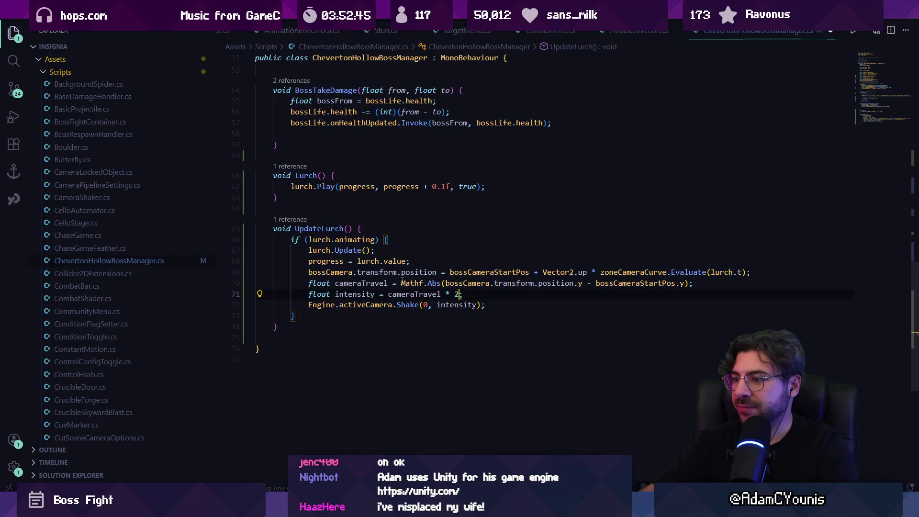
pyautogui.hotkey('alt', 'Tab')
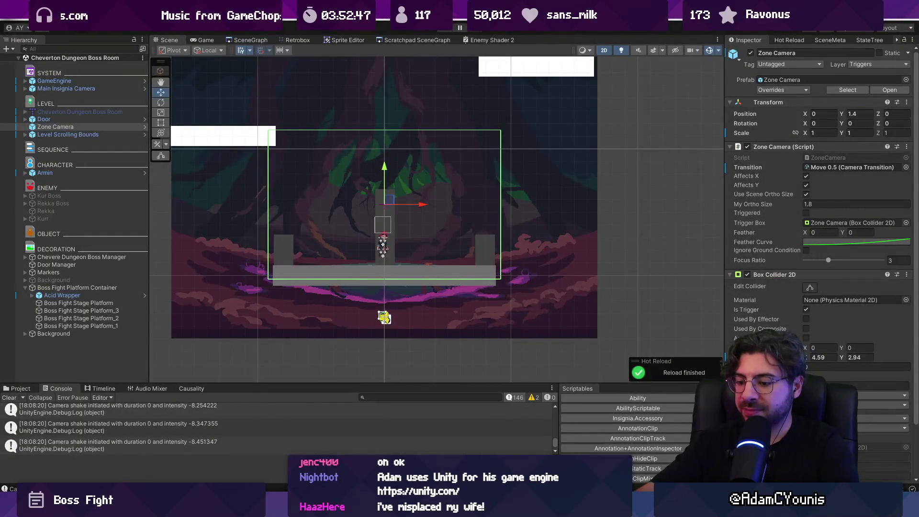
# Play-test the boss room with the revised lurch shake, then return to ChevertonHollowBossManager.cs
pyautogui.hotkey('ctrl', 'p')
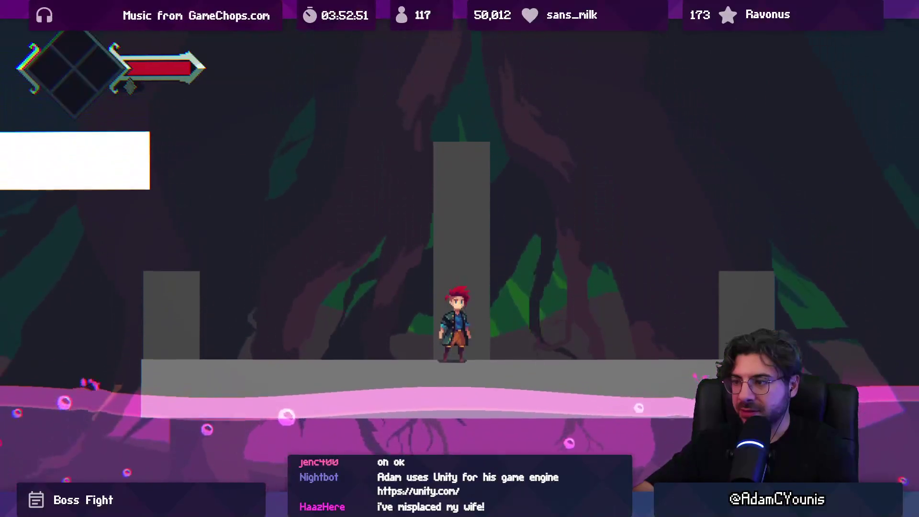
pyautogui.hotkey('shift', 'space')
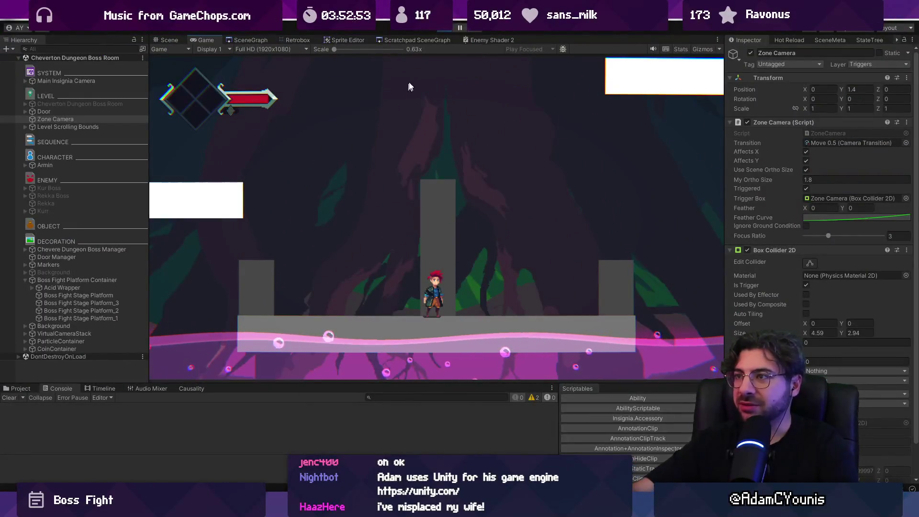
pyautogui.hotkey('ctrl', 'p')
pyautogui.hotkey('alt', 'Tab')
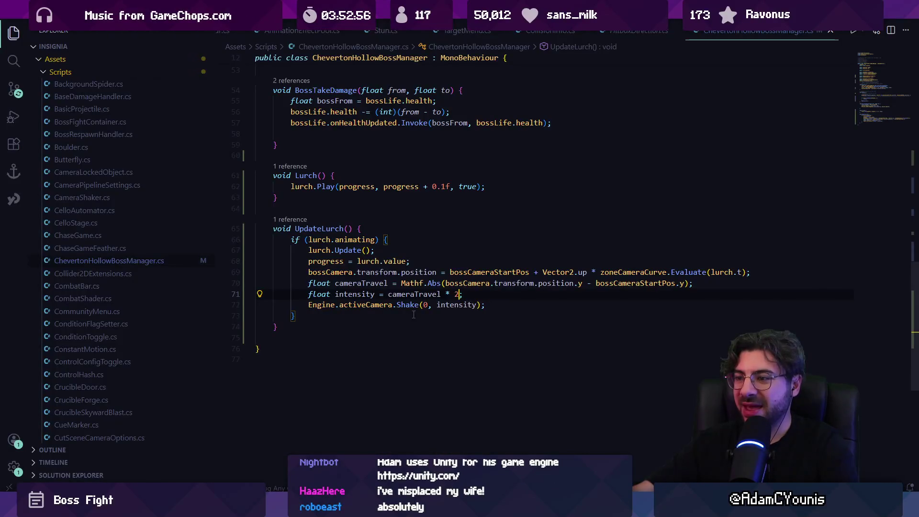
# Change the UpdateLurch Shake call's duration from 0 to a decimal starting '0.' and hot-reload Unity
pyautogui.click(455, 305)
pyautogui.keyDown('ctrl'); pyautogui.click(408, 305); pyautogui.keyUp('ctrl')
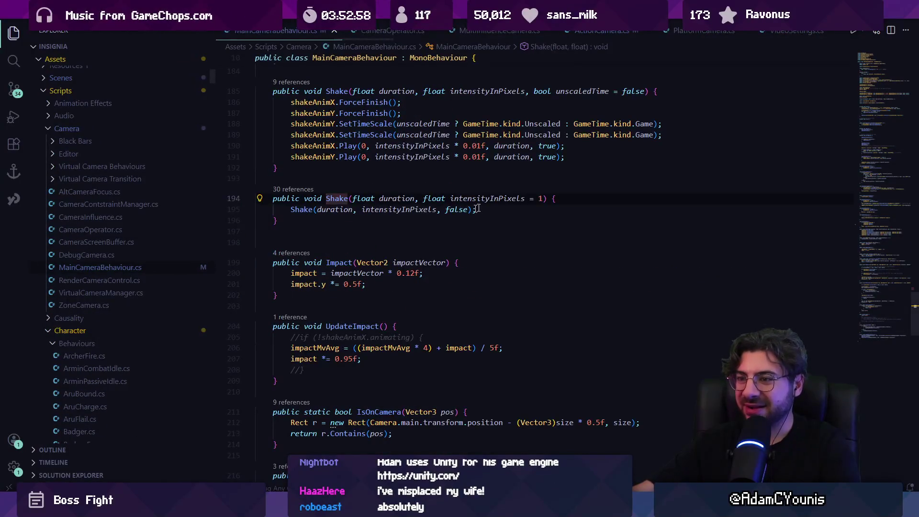
pyautogui.press('Return')
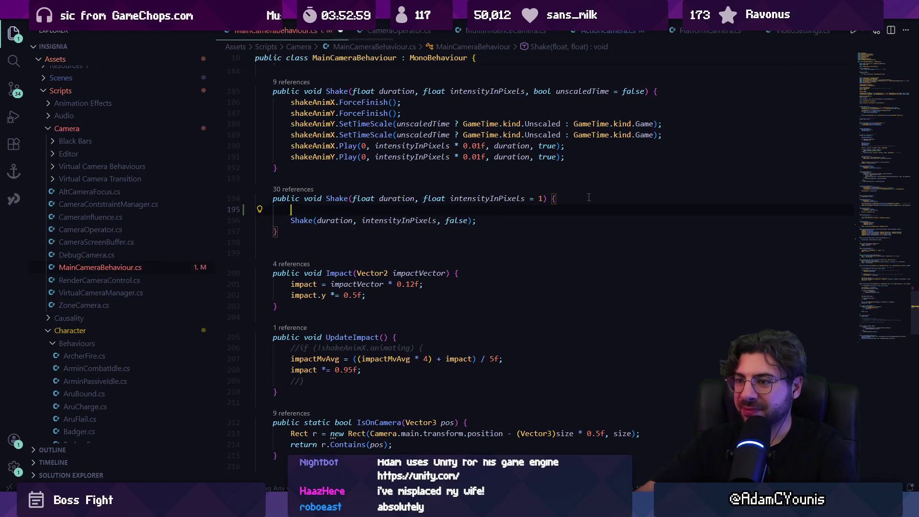
pyautogui.hotkey('alt', 'Left')
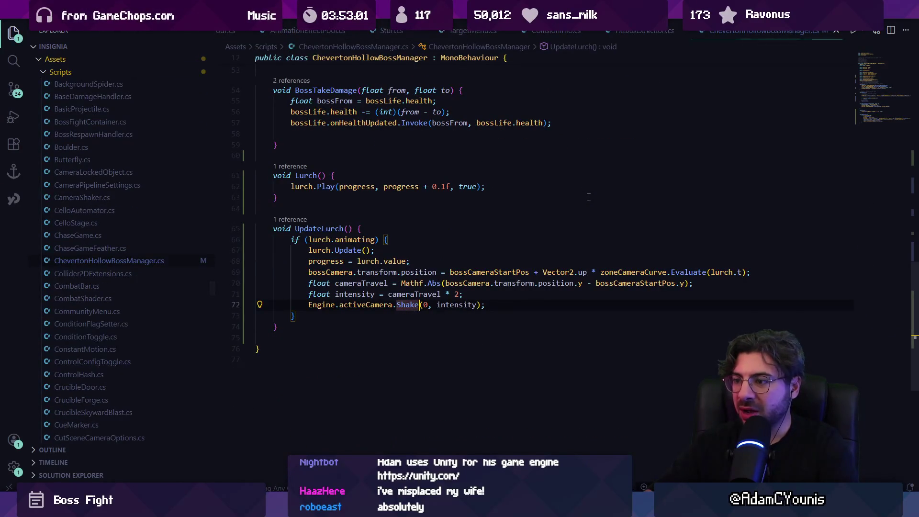
pyautogui.write('0.1f')
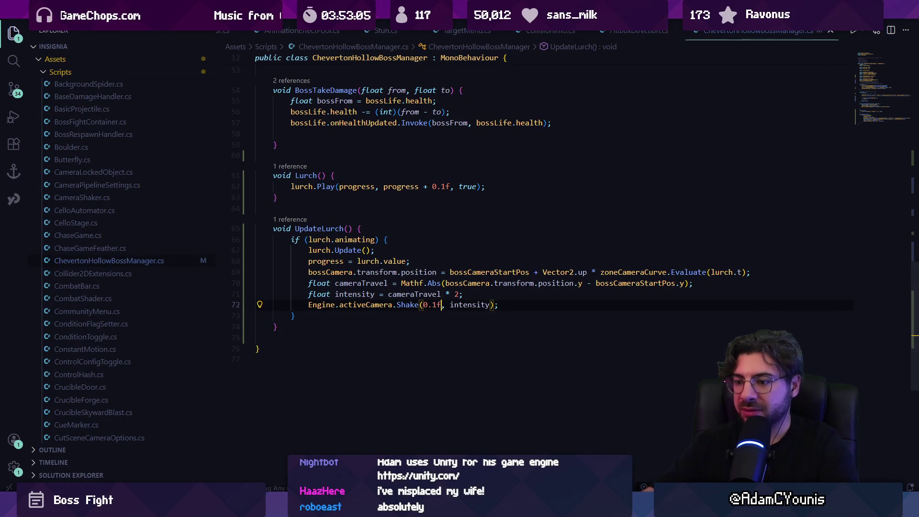
pyautogui.hotkey('alt', 'Tab')
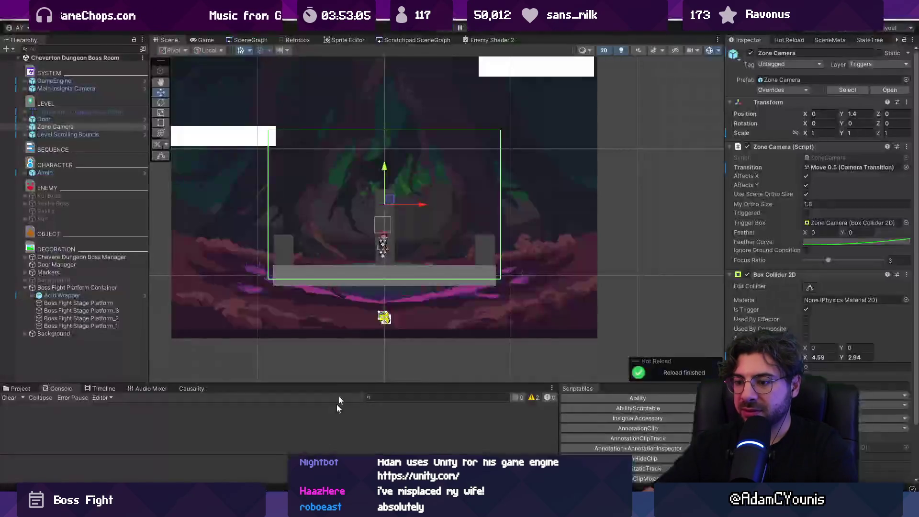
# After a play-test, raise the lurch shake intensity to cameraTravel * 40 with a tuning comment and replay
pyautogui.hotkey('ctrl', 'p')
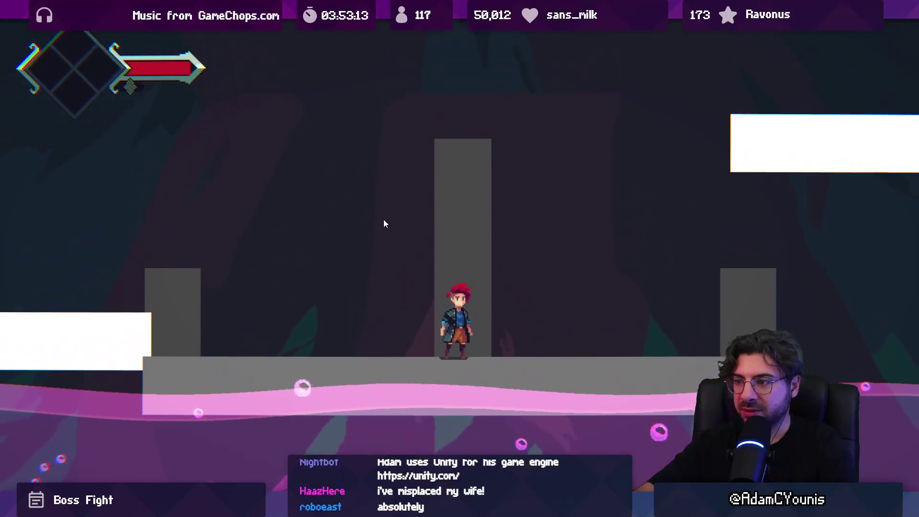
pyautogui.hotkey('shift', 'space')
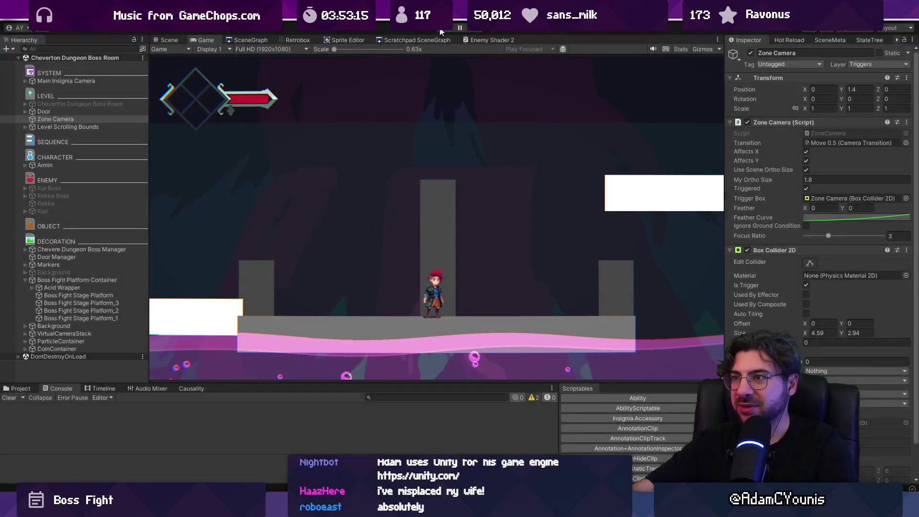
pyautogui.hotkey('alt', 'Tab')
pyautogui.press('End')
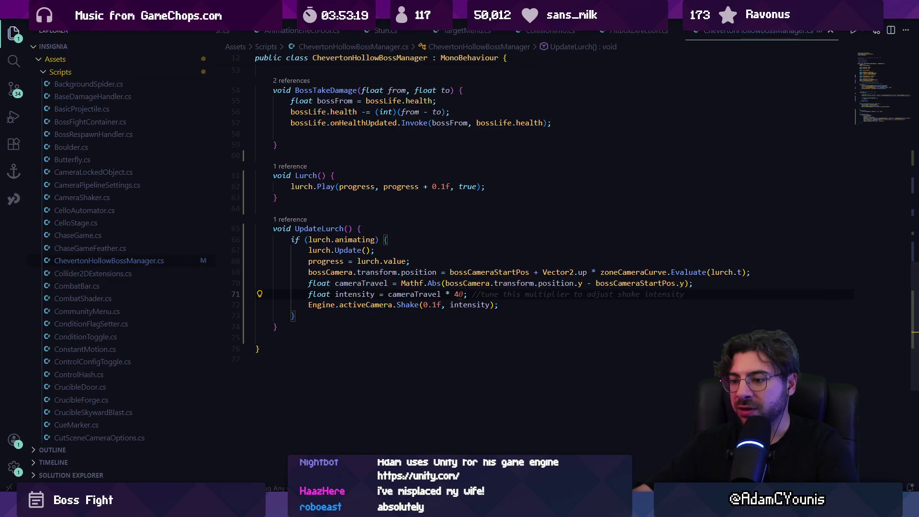
pyautogui.hotkey('alt', 'Tab')
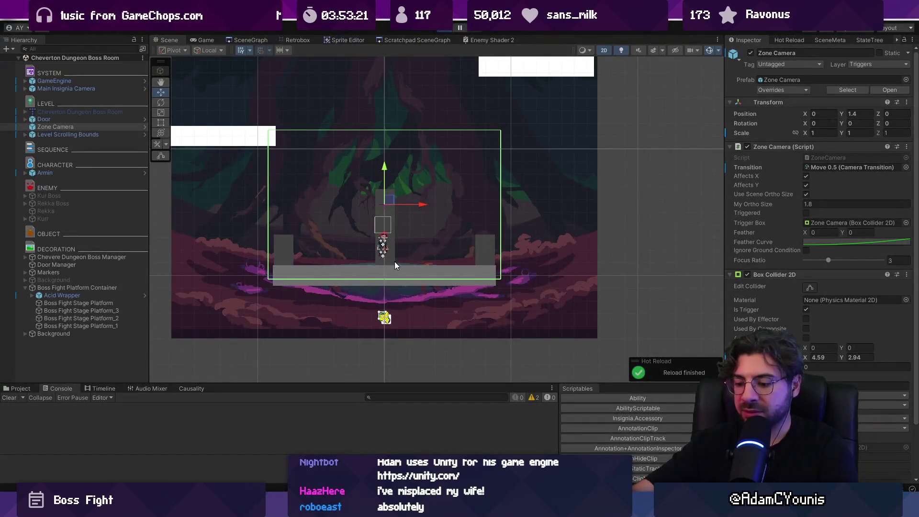
pyautogui.hotkey('ctrl', 'p')
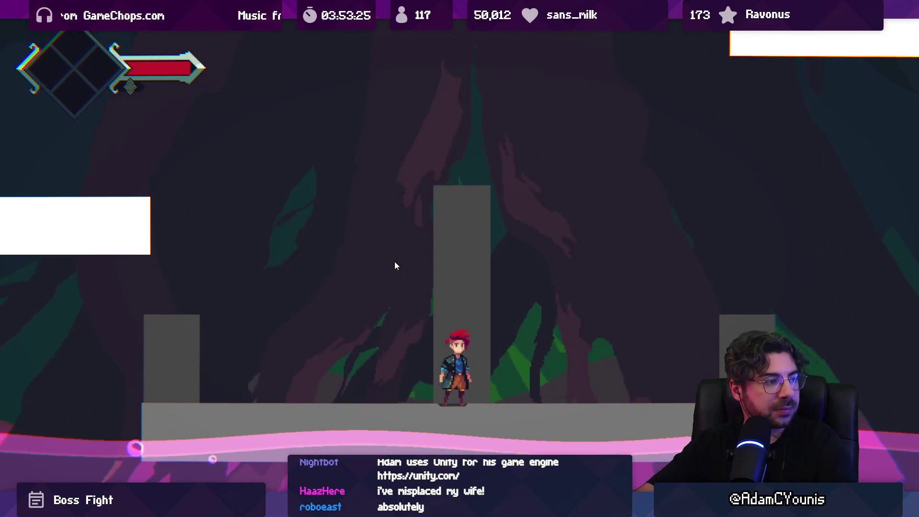
# Jump onto the left pillar, run across to the right pillar, and slash while dropping off
pyautogui.press('Left')
pyautogui.press('space')
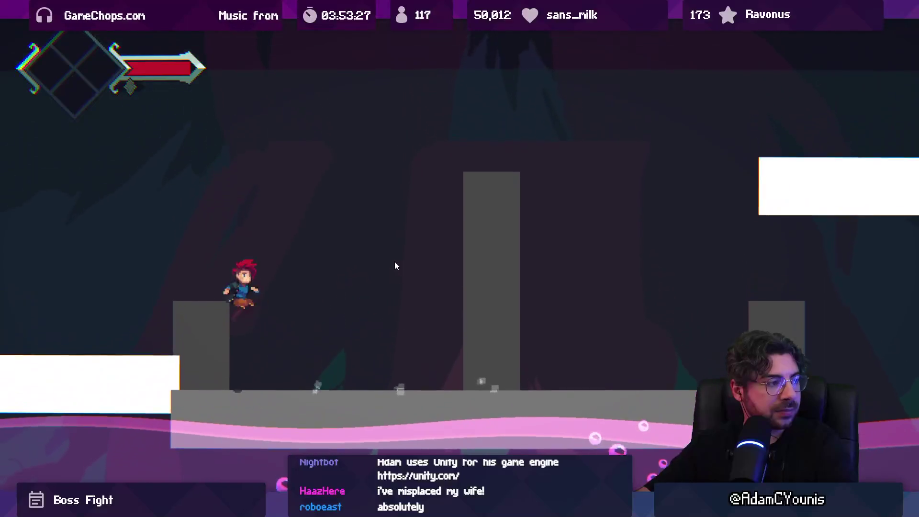
pyautogui.press('Right')
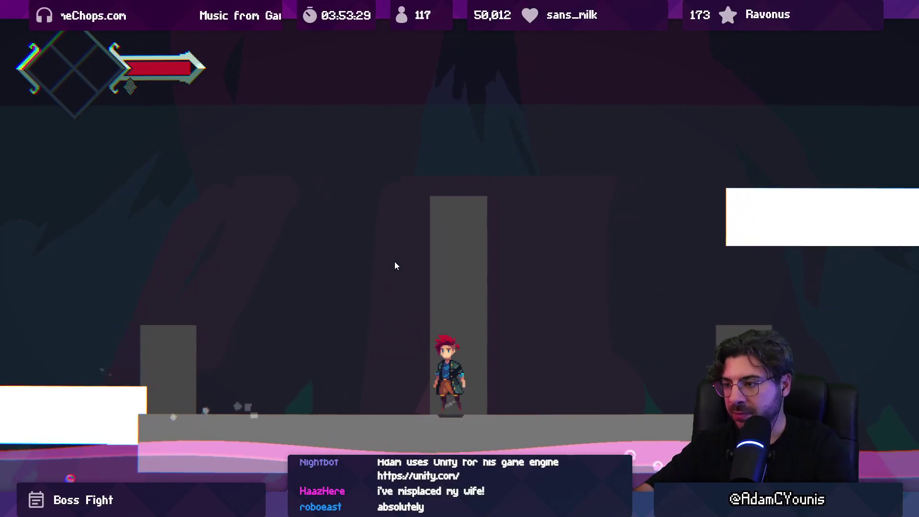
pyautogui.press('Right')
pyautogui.press('space')
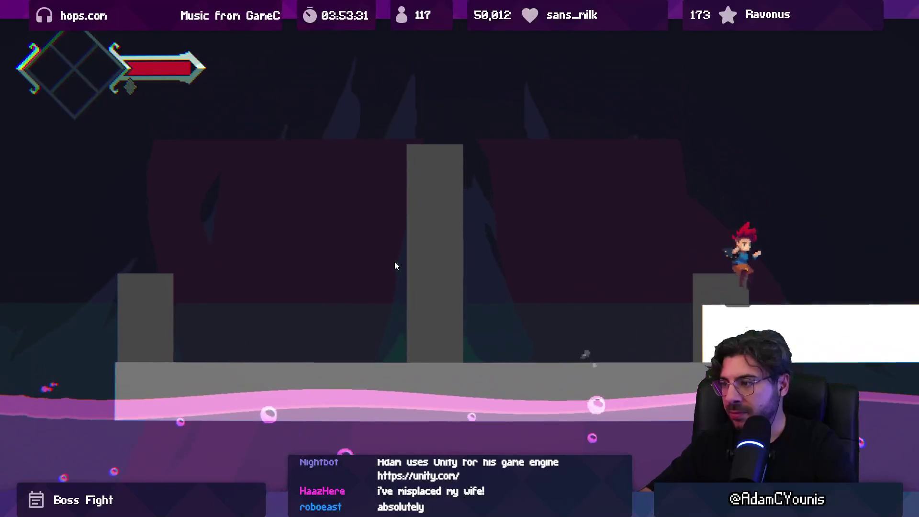
pyautogui.press('Left')
pyautogui.press('x')
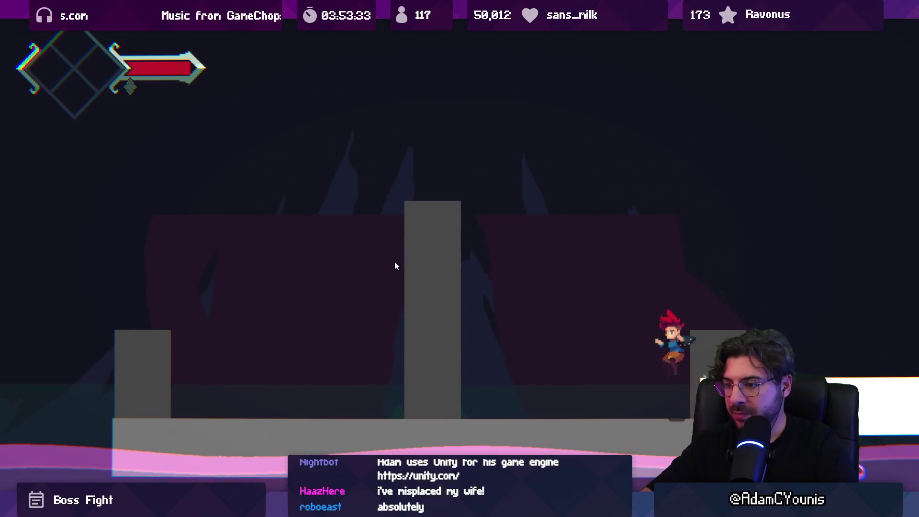
# Run back and forth across the arena, jump the right pillar again, then restore the editor layout
pyautogui.press('Left')
pyautogui.press('Right')
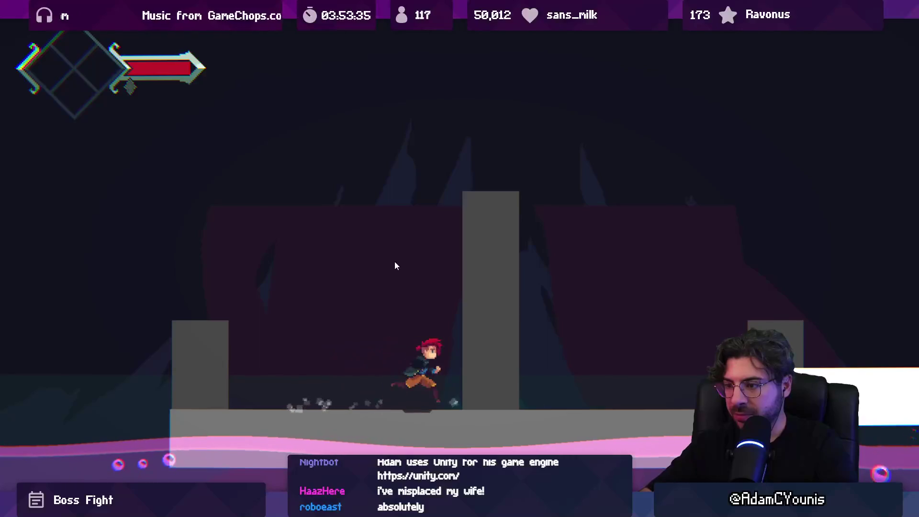
pyautogui.press('Left')
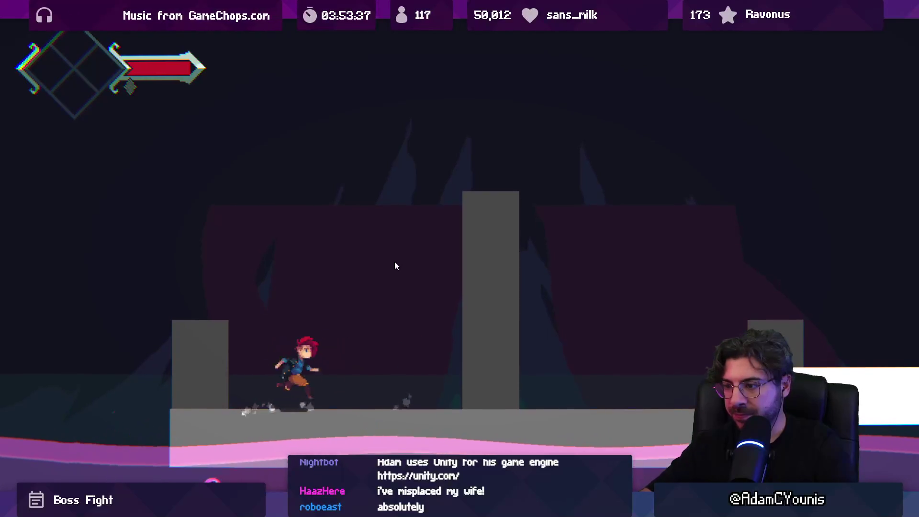
pyautogui.press('Right')
pyautogui.press('c')
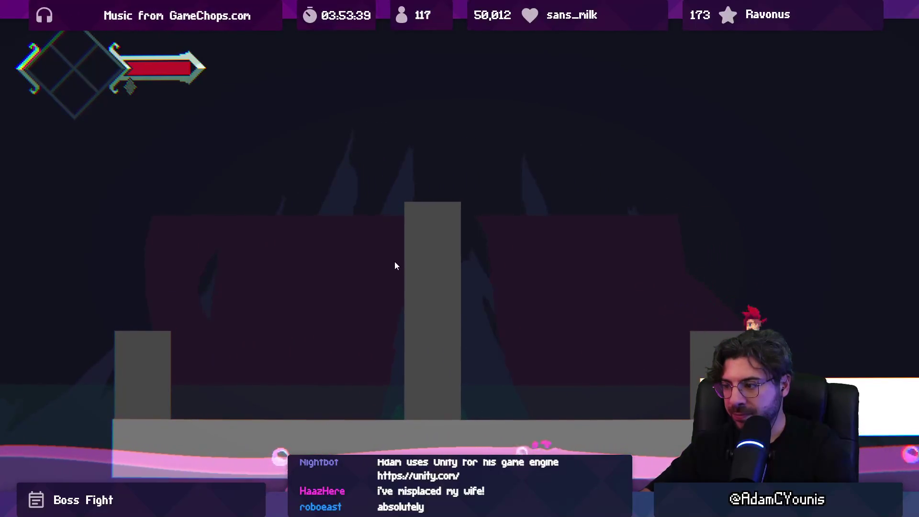
pyautogui.press('Left')
pyautogui.press('c')
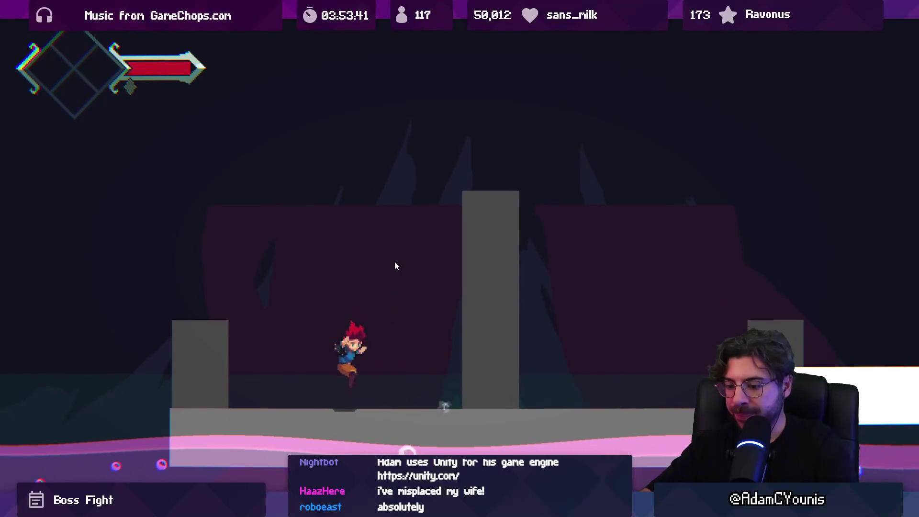
pyautogui.hotkey('shift', 'space')
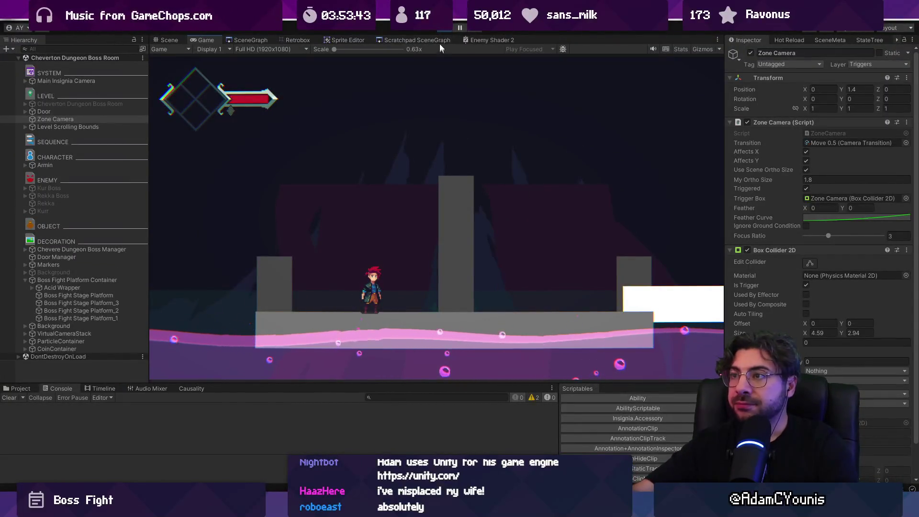
# Stop playing, tick the Rekka Boss object's active checkbox in the Inspector, and play-test against it
pyautogui.click(447, 30)
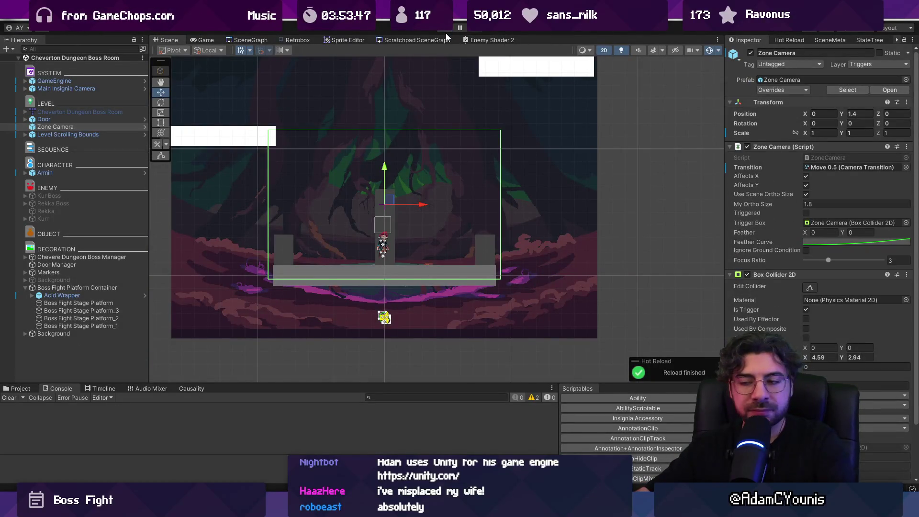
pyautogui.click(71, 204)
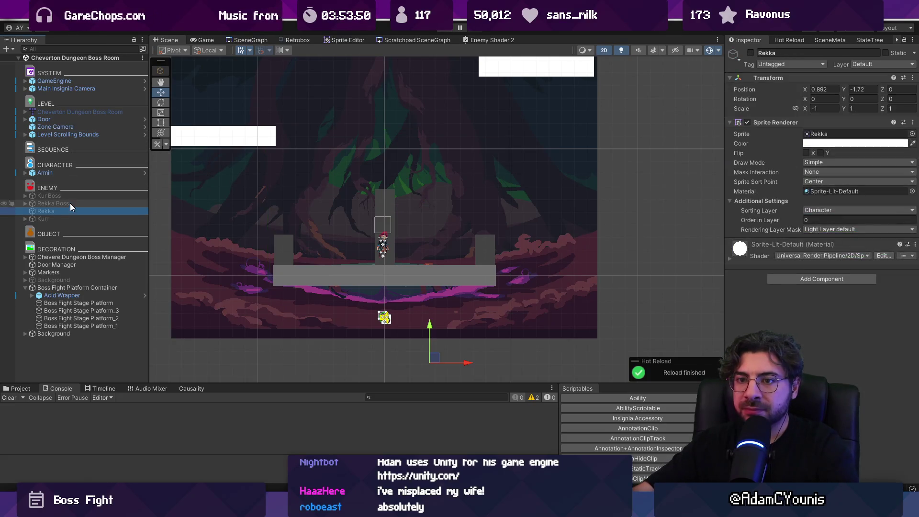
pyautogui.click(751, 53)
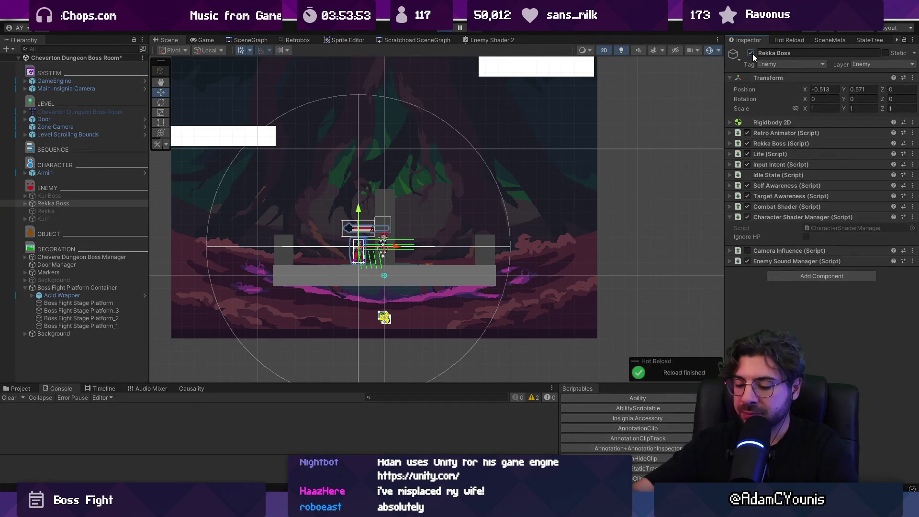
pyautogui.hotkey('ctrl', 'p')
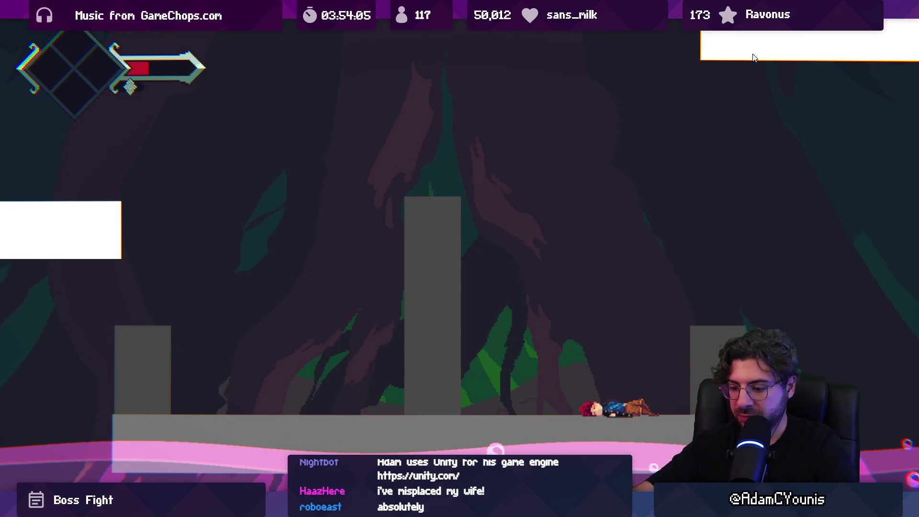
# Leave the full-screen Game view and stop the boss-fight play-test after the hero is knocked down
pyautogui.press('F11')
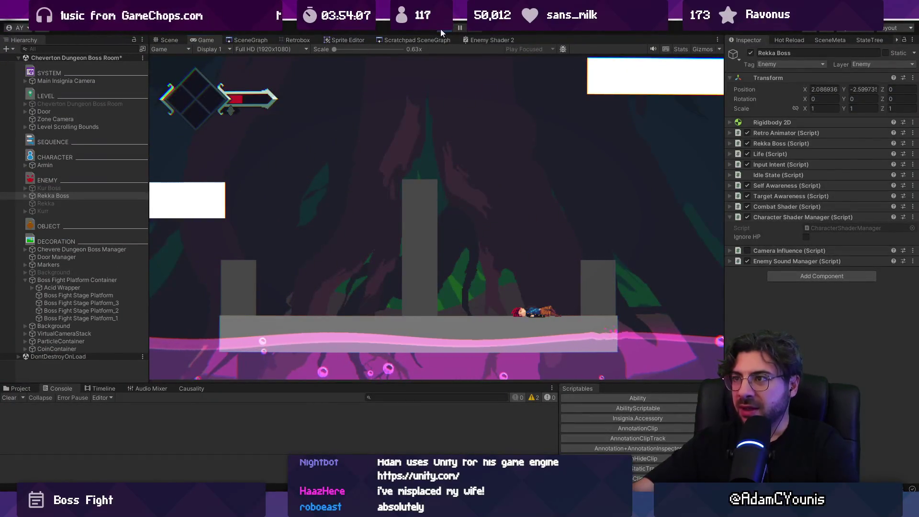
pyautogui.click(442, 28)
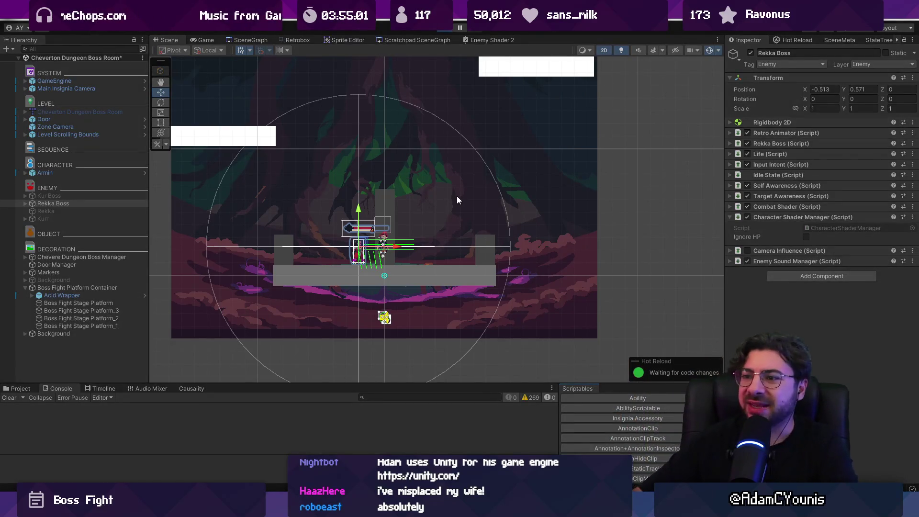
# Start a boss-fight play-test and slash Rekka Boss while running left and right
pyautogui.hotkey('ctrl', 'p')
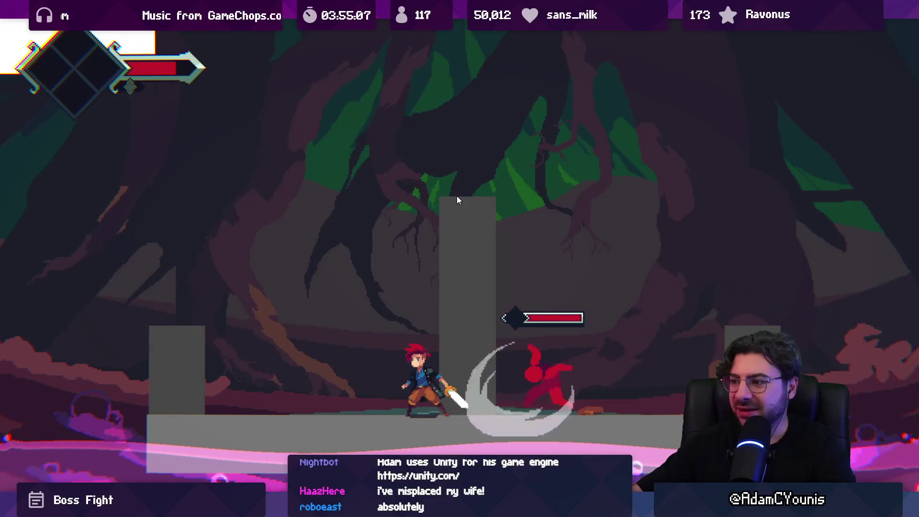
pyautogui.press('Left')
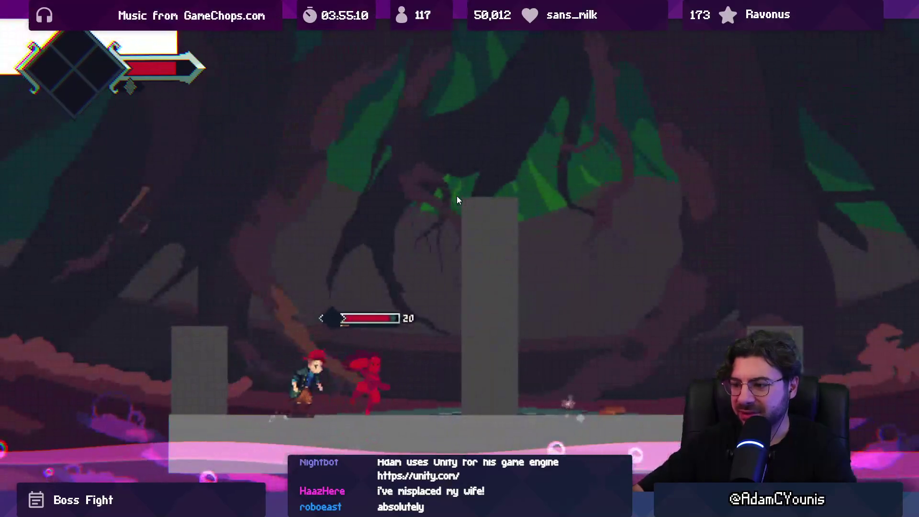
pyautogui.press('Right')
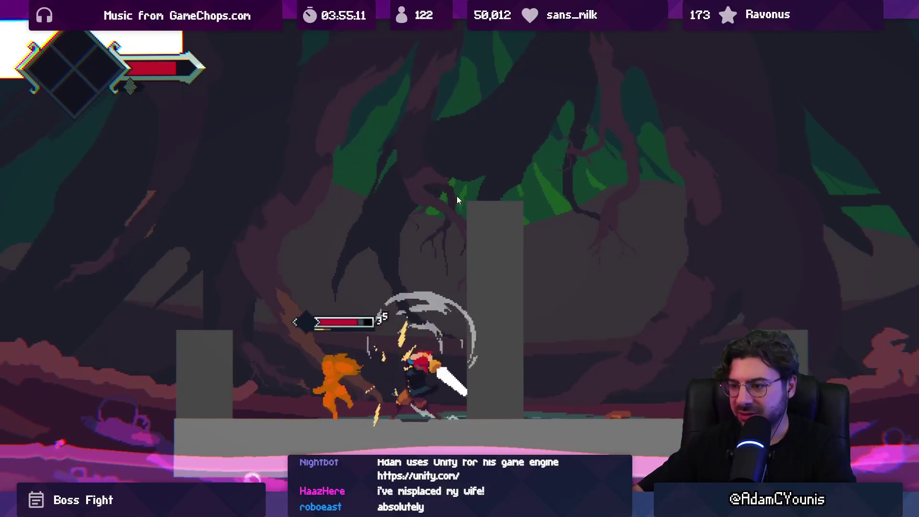
pyautogui.press('Right')
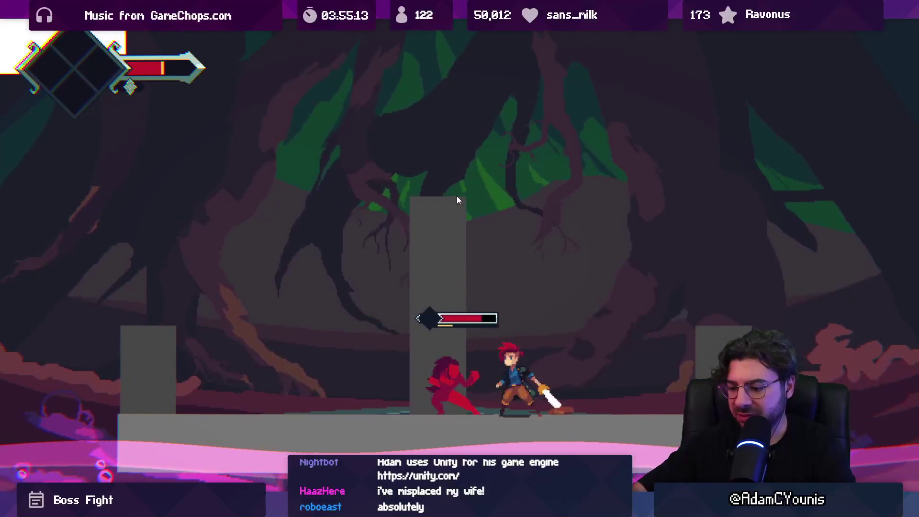
pyautogui.press('x')
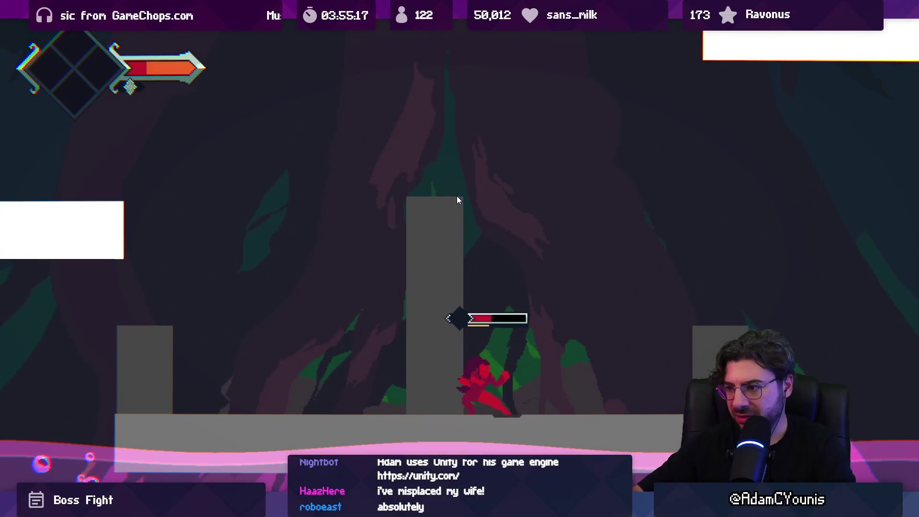
pyautogui.press('x')
# Keep swirl-slashing the boss, then restore the editor layout while leaping clear of its dash
pyautogui.press('Left')
pyautogui.press('x')
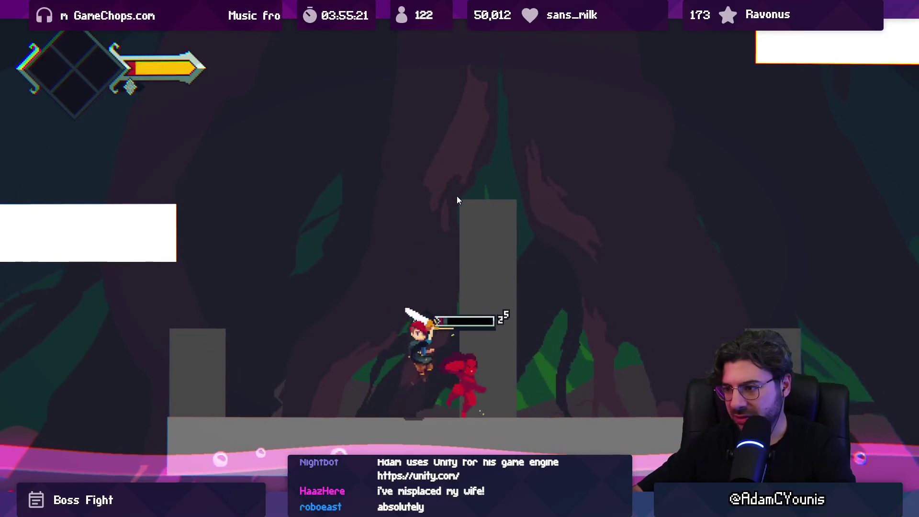
pyautogui.press('x')
pyautogui.press('x')
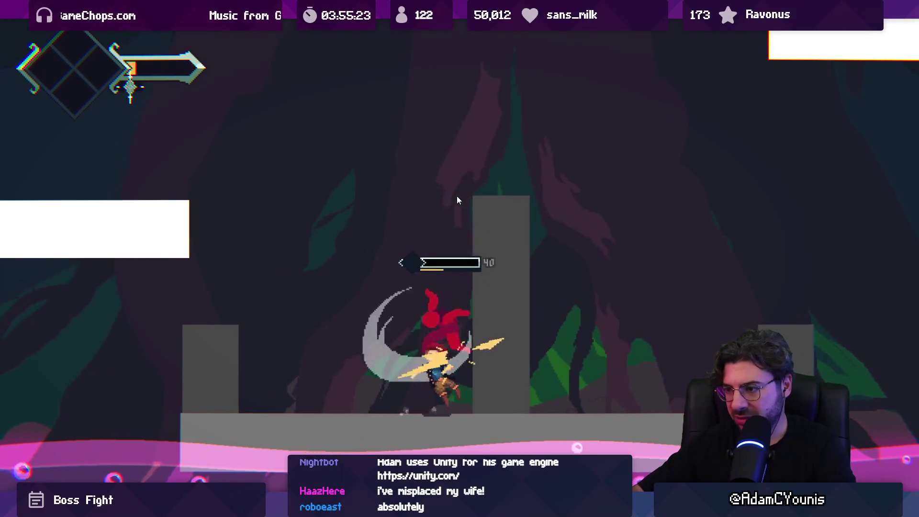
pyautogui.press('Right')
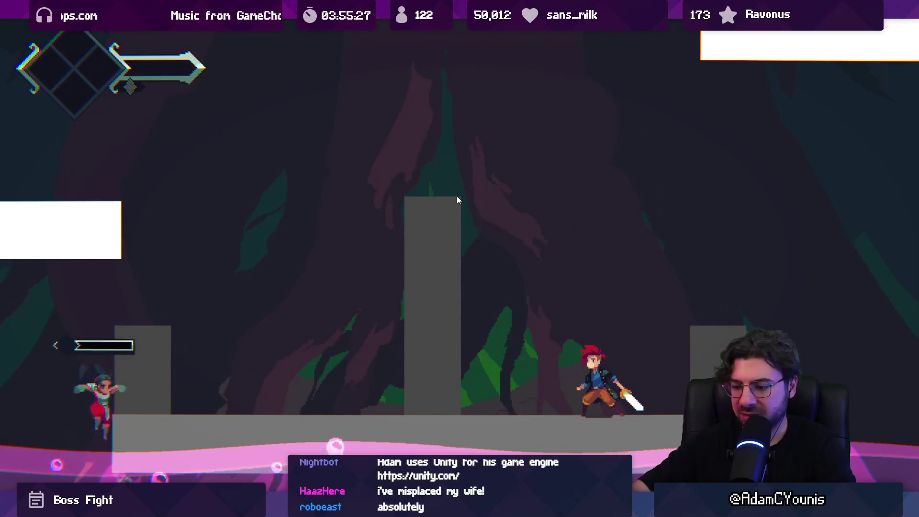
pyautogui.hotkey('shift', 'space')
pyautogui.press('Left')
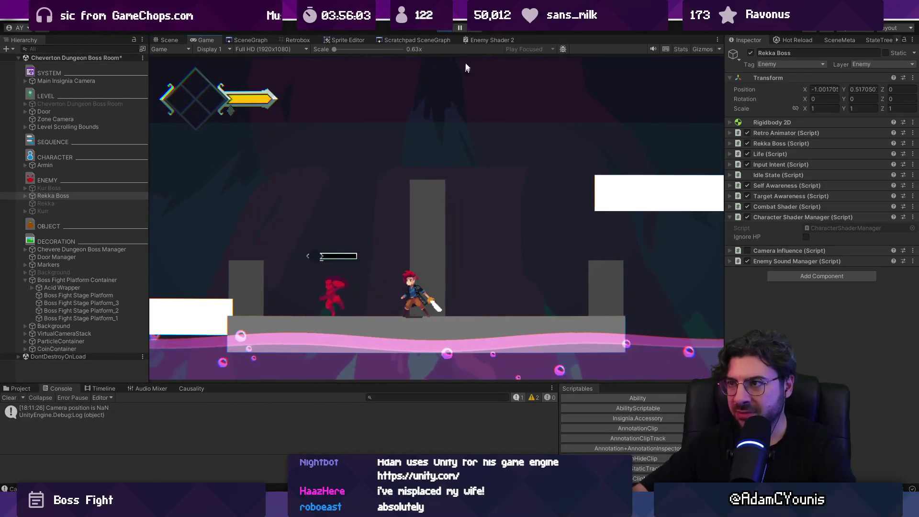
# Stop the game, run a brief boss-fight play-test, stop it and zoom into the arena scene
pyautogui.hotkey('ctrl', '1')
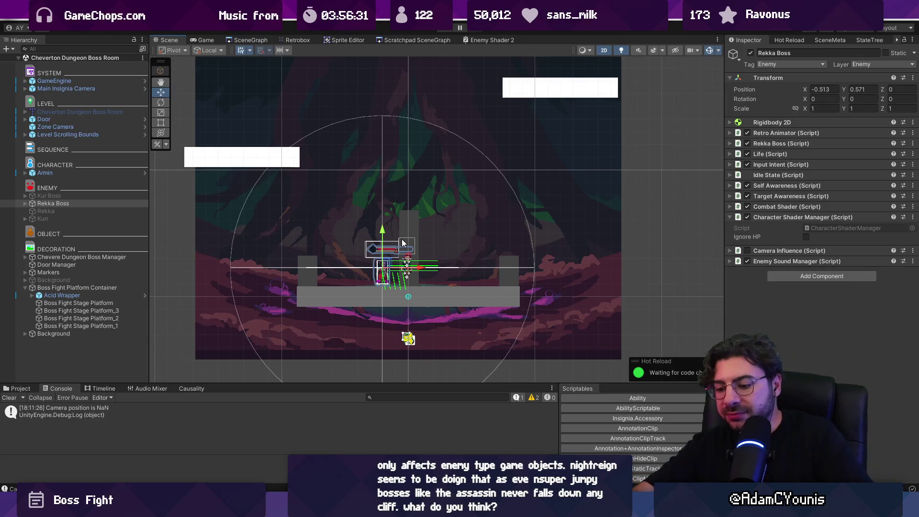
pyautogui.hotkey('ctrl', 'p')
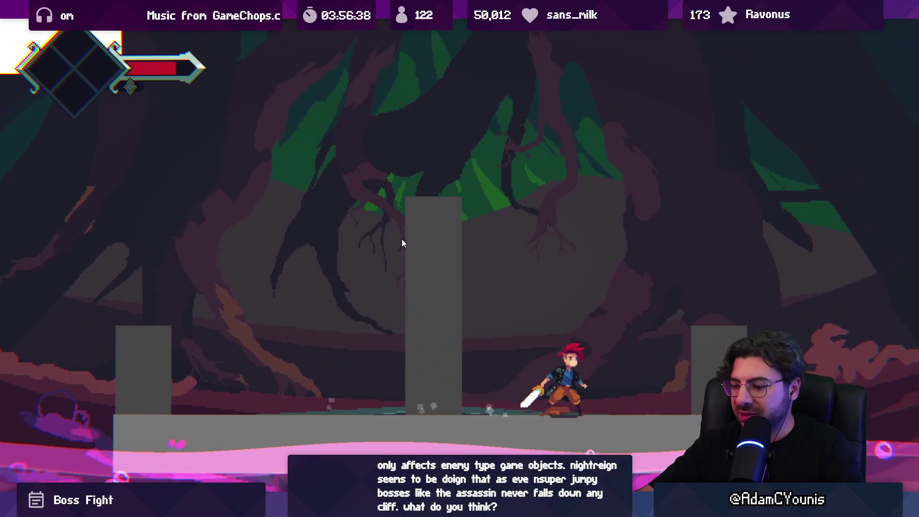
pyautogui.hotkey('shift', 'space')
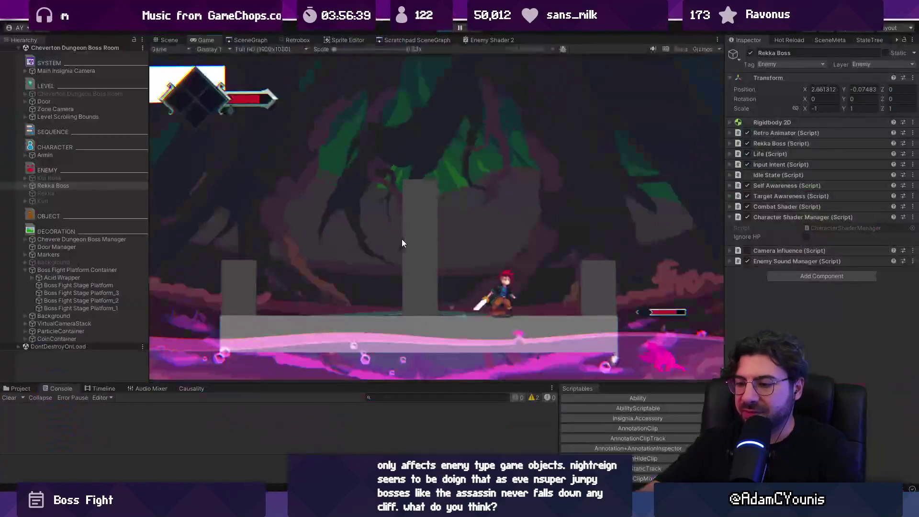
pyautogui.click(448, 27)
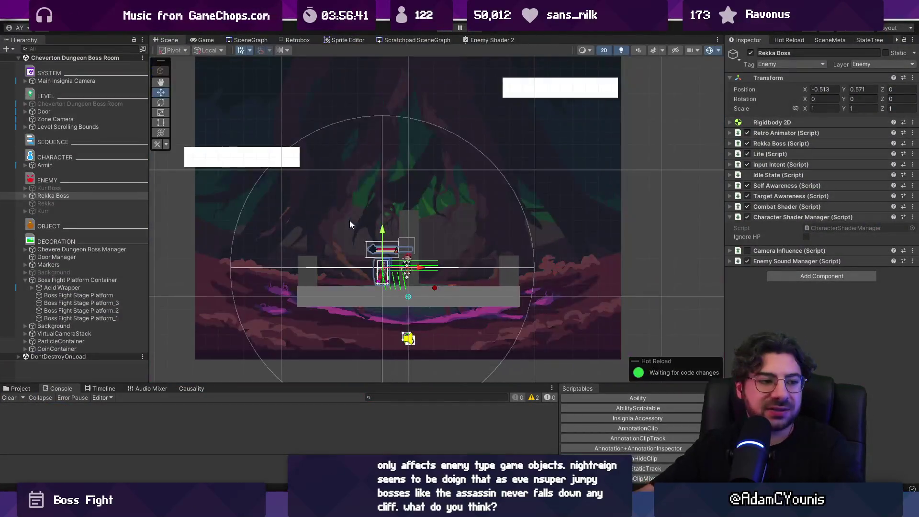
pyautogui.scroll(2, 378, 284)
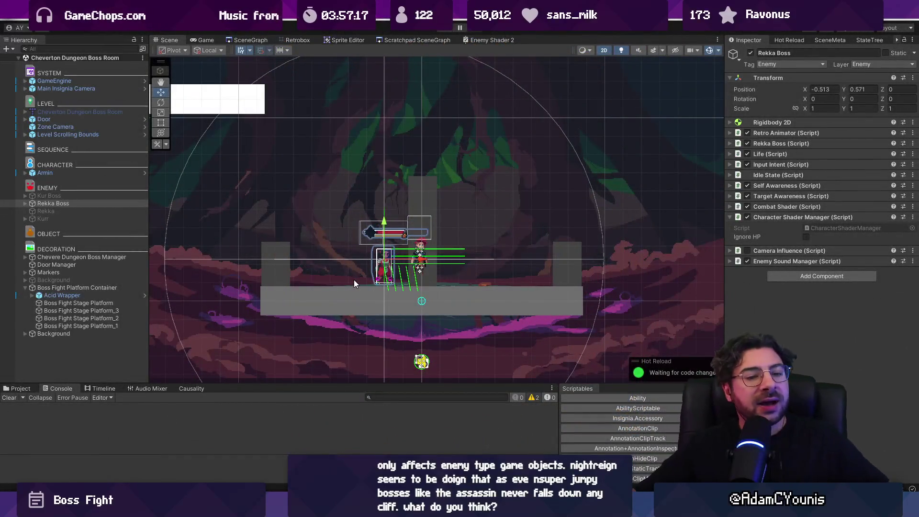
# Widen Boss Fight Stage Platform to nearly the arena width with the Rect tool
pyautogui.scroll(-3, 354, 280)
pyautogui.click(319, 299)
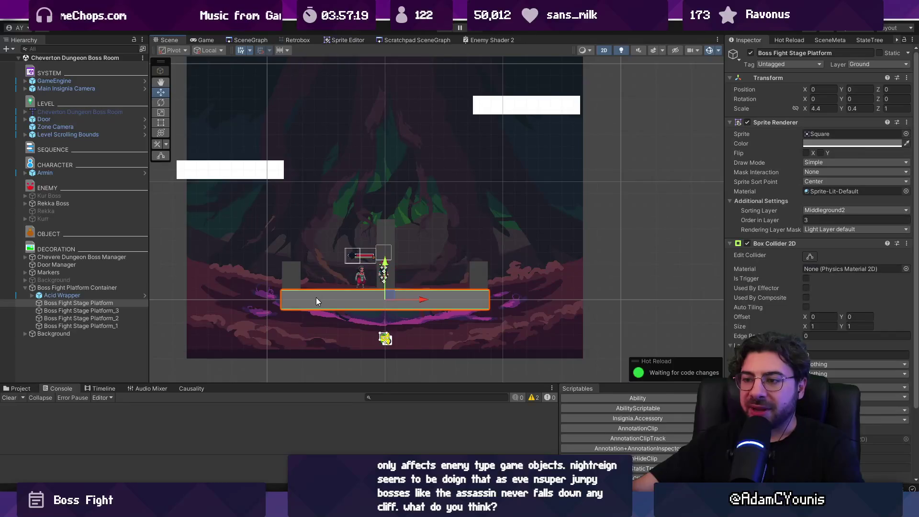
pyautogui.press('t')
pyautogui.moveTo(493, 300)
pyautogui.mouseDown()
pyautogui.moveTo(589, 301)
pyautogui.moveTo(578, 301)
pyautogui.mouseUp()
# Stretch side pillars Platform_3 and Platform_2 out to both arena edges and play-test
pyautogui.click(119, 318)
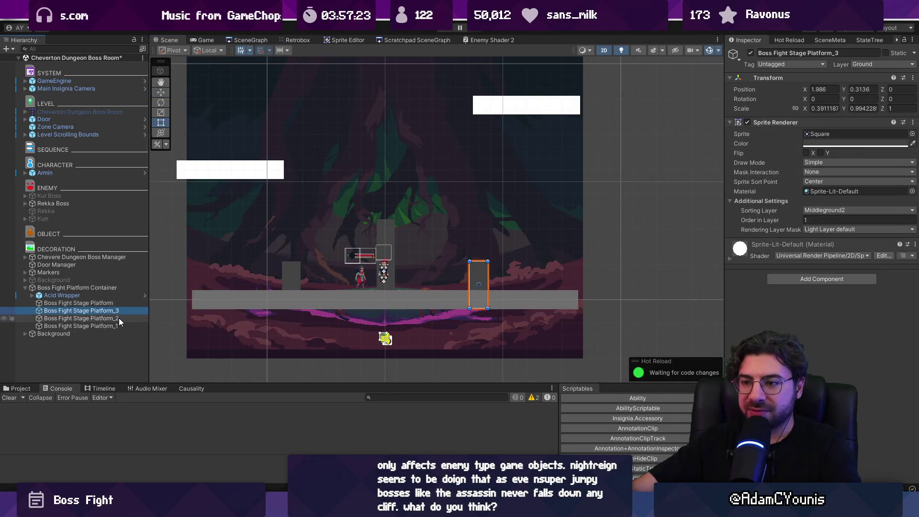
pyautogui.keyDown('ctrl'); pyautogui.click(119, 327); pyautogui.keyUp('ctrl')
pyautogui.keyDown('ctrl'); pyautogui.click(119, 319); pyautogui.keyUp('ctrl')
pyautogui.keyDown('ctrl'); pyautogui.click(120, 310); pyautogui.keyUp('ctrl')
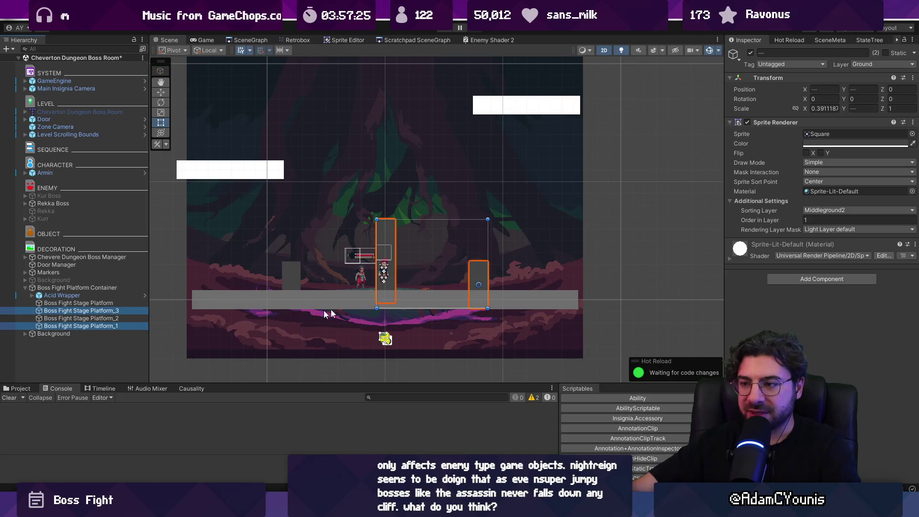
pyautogui.click(122, 318)
pyautogui.keyDown('ctrl'); pyautogui.click(129, 310); pyautogui.keyUp('ctrl')
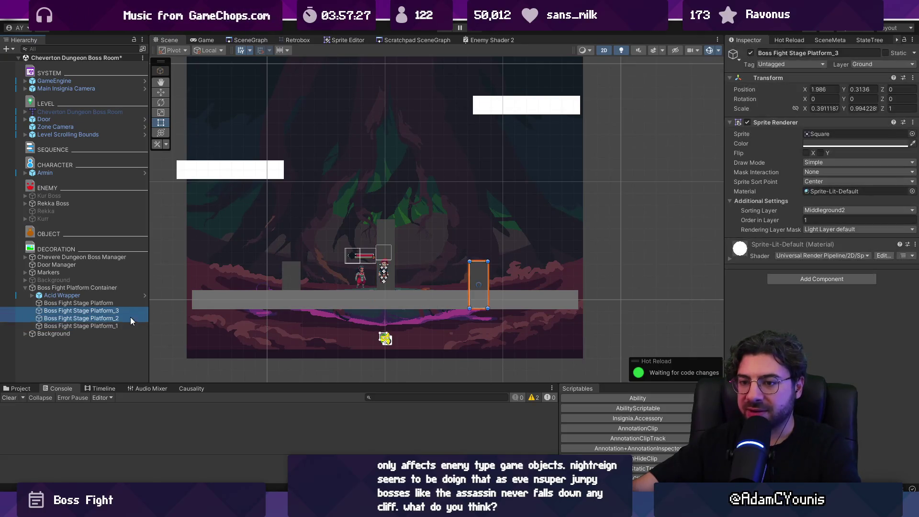
pyautogui.moveTo(483, 291)
pyautogui.mouseDown()
pyautogui.moveTo(548, 286)
pyautogui.moveTo(493, 288)
pyautogui.mouseUp()
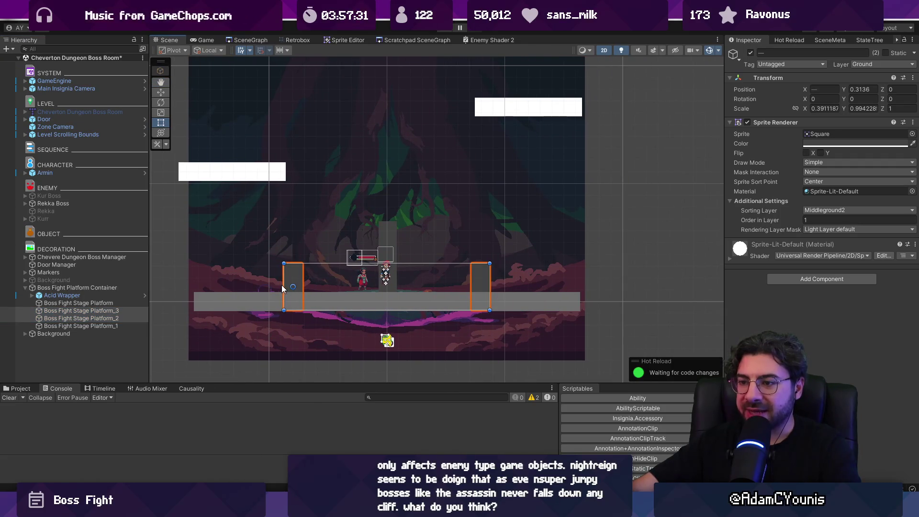
pyautogui.moveTo(283, 290); pyautogui.dragTo(190, 280)
pyautogui.moveTo(488, 284); pyautogui.dragTo(577, 278)
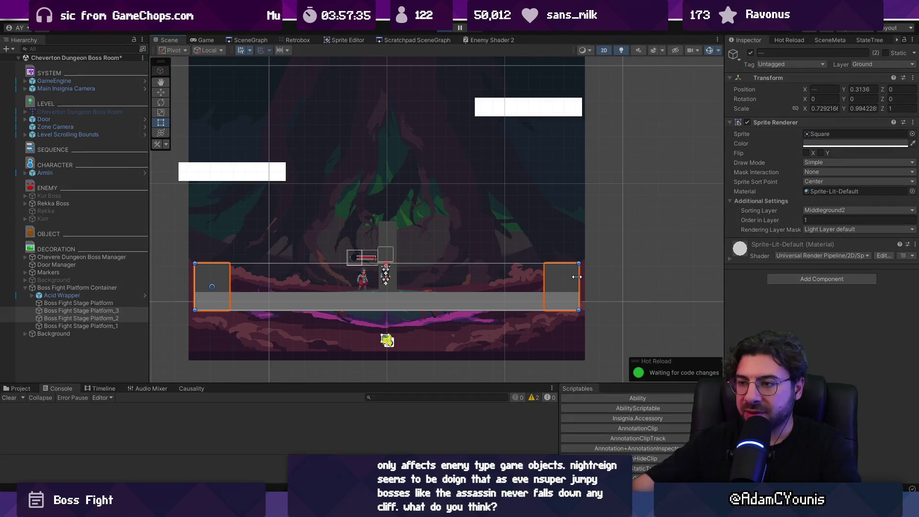
pyautogui.hotkey('ctrl', 'p')
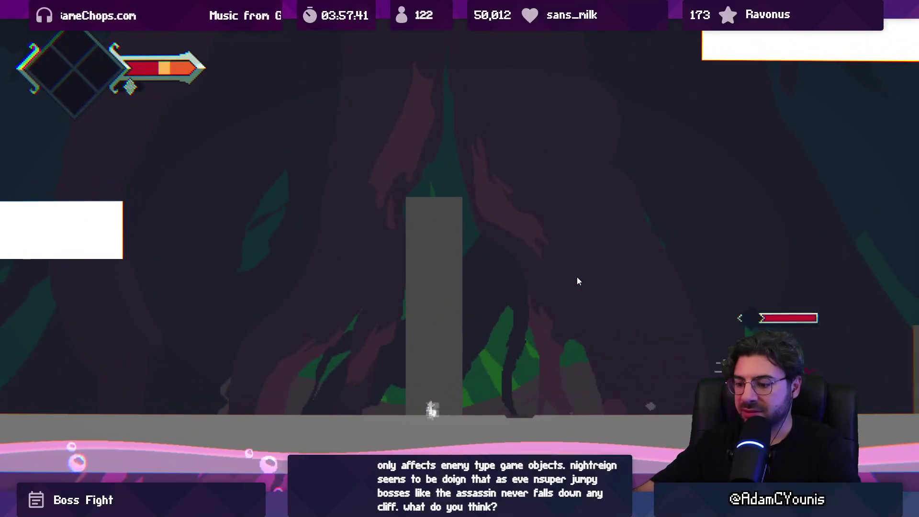
# Stop the play-test and undo the oversized platform and pillar resizing
pyautogui.hotkey('shift', 'space')
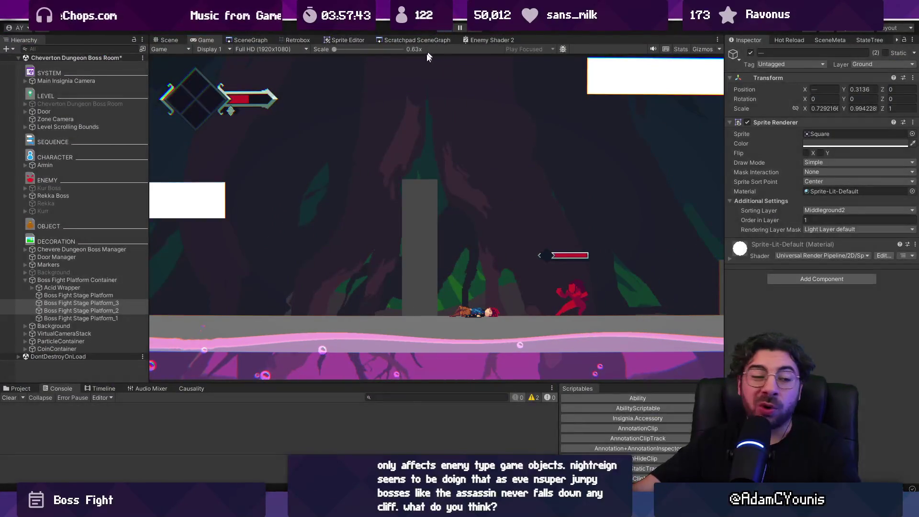
pyautogui.hotkey('ctrl', 'p')
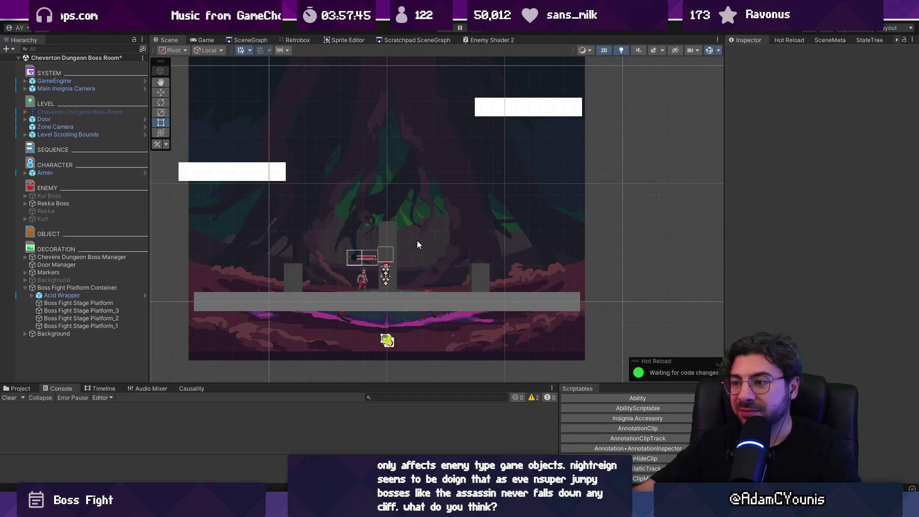
pyautogui.hotkey('ctrl', 'z')
pyautogui.hotkey('ctrl', 'z')
pyautogui.hotkey('ctrl', 'z')
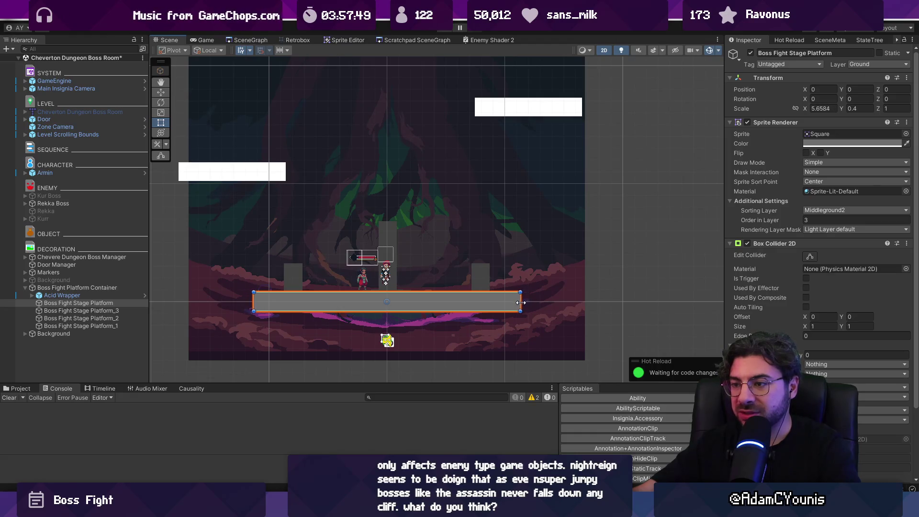
# Move the right pillar further right and the left pillar further left, then play-test again
pyautogui.click(487, 285)
pyautogui.moveTo(519, 291); pyautogui.dragTo(546, 290)
pyautogui.click(290, 273)
pyautogui.moveTo(330, 289); pyautogui.dragTo(307, 287)
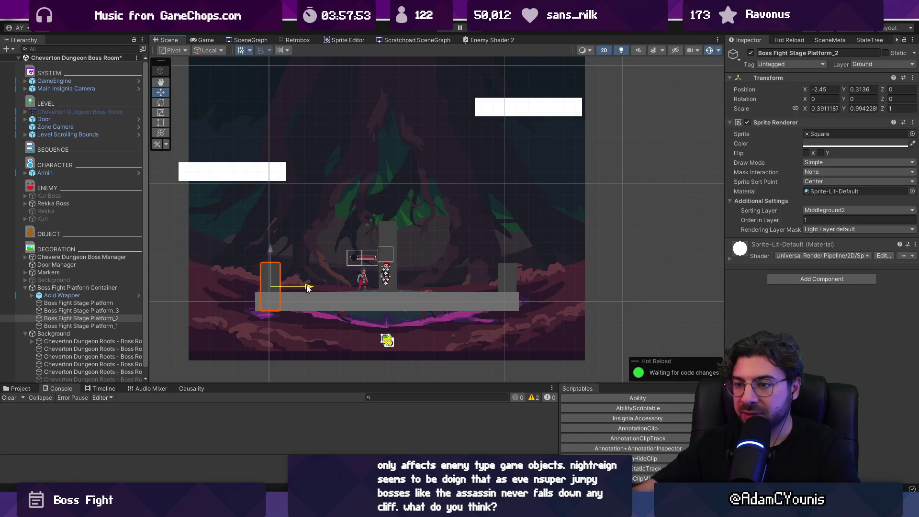
pyautogui.hotkey('ctrl', 'p')
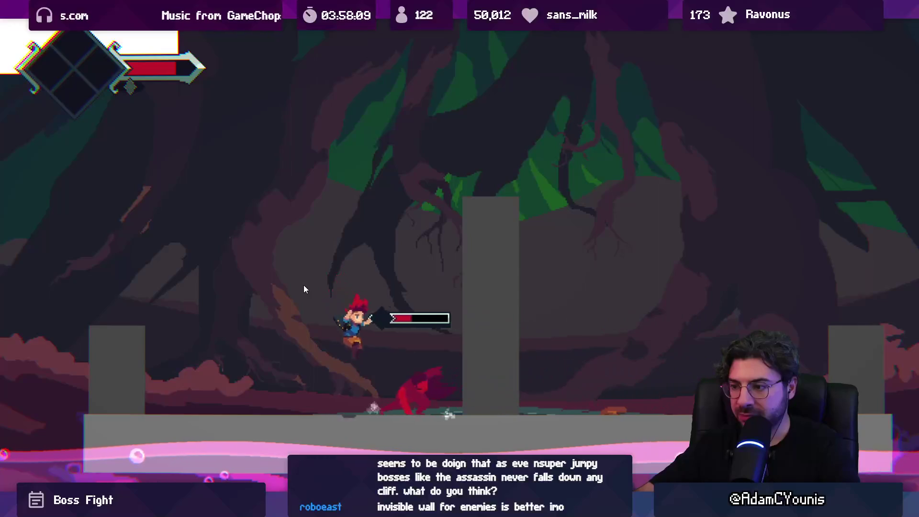
# End the play-test, then fold up Boss Fight Platform Container and Background in the Hierarchy
pyautogui.hotkey('ctrl', 'shift', 'p')
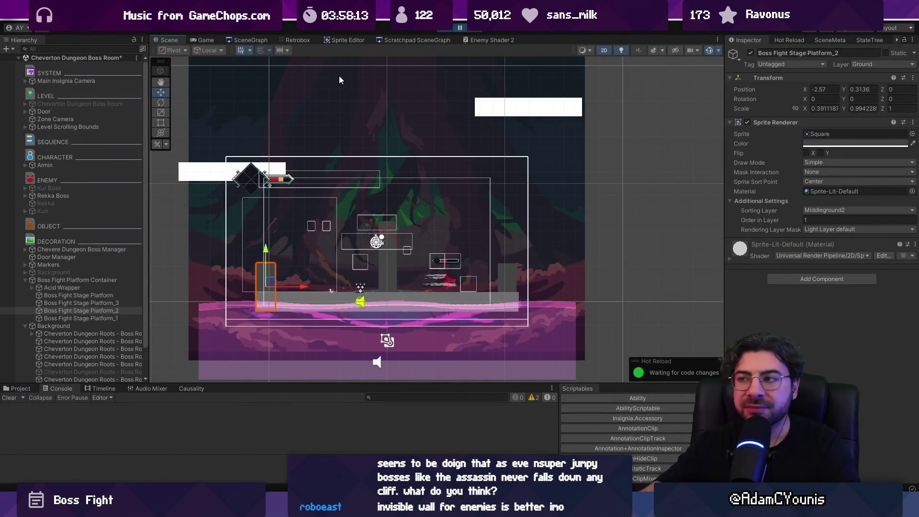
pyautogui.click(442, 29)
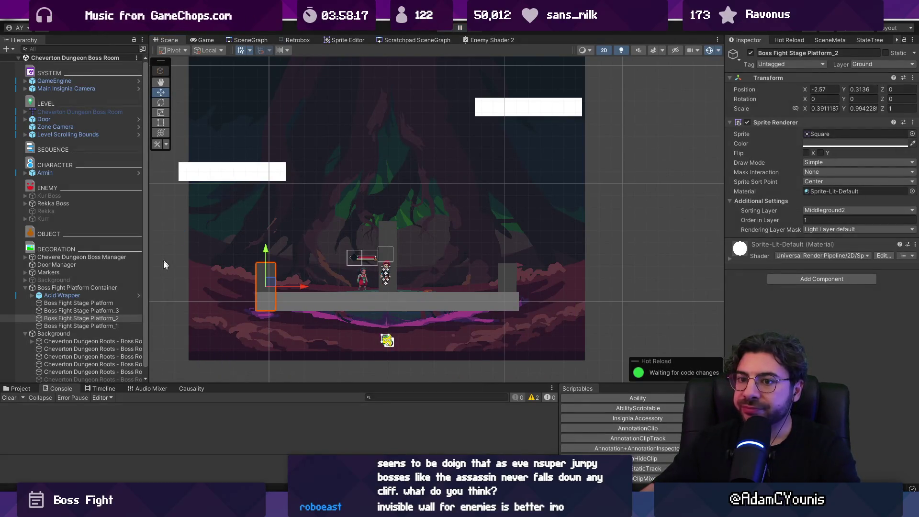
pyautogui.click(78, 287)
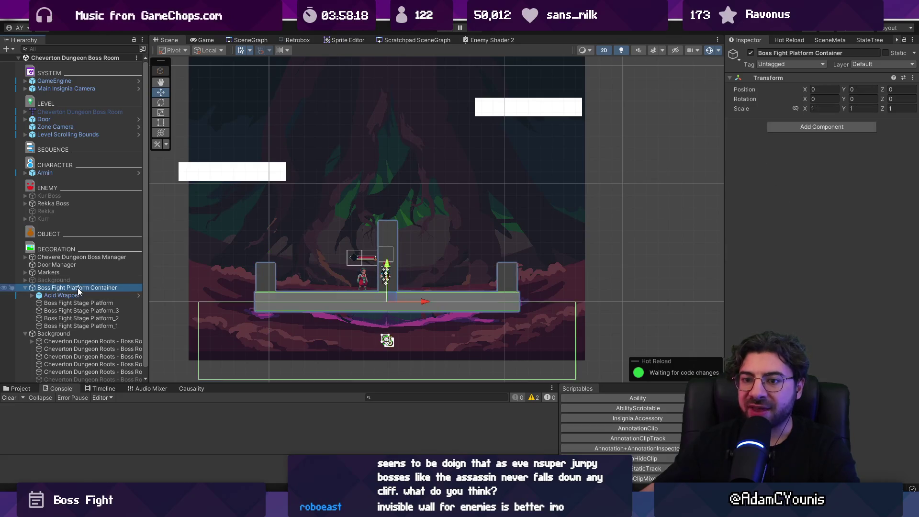
pyautogui.click(26, 288)
pyautogui.click(26, 295)
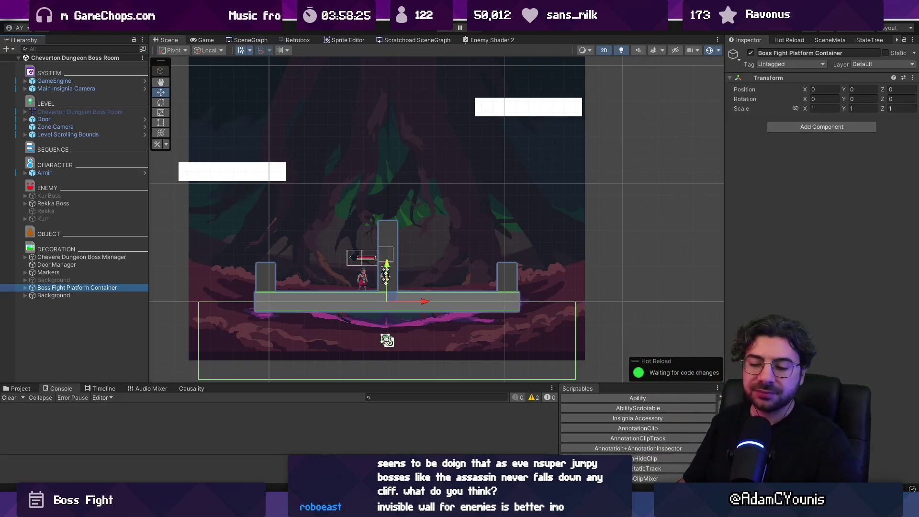
# In Chrome, go to Twitch's Software and Game Development directory via the 'twitch' suggestion
pyautogui.moveTo(513, 508)
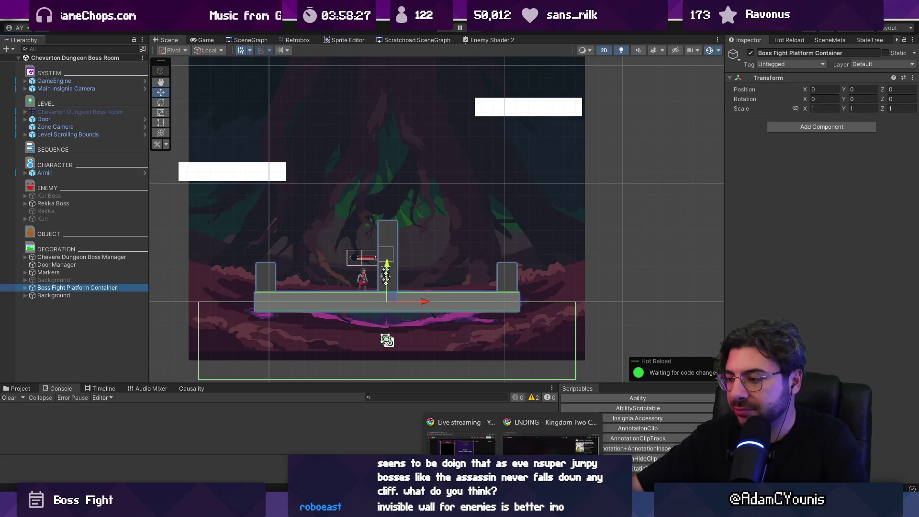
pyautogui.click(551, 443)
pyautogui.click(338, 31)
pyautogui.write('twitch.tv/directory/category/software-and-game-development?sort=VIEWER_COUNT')
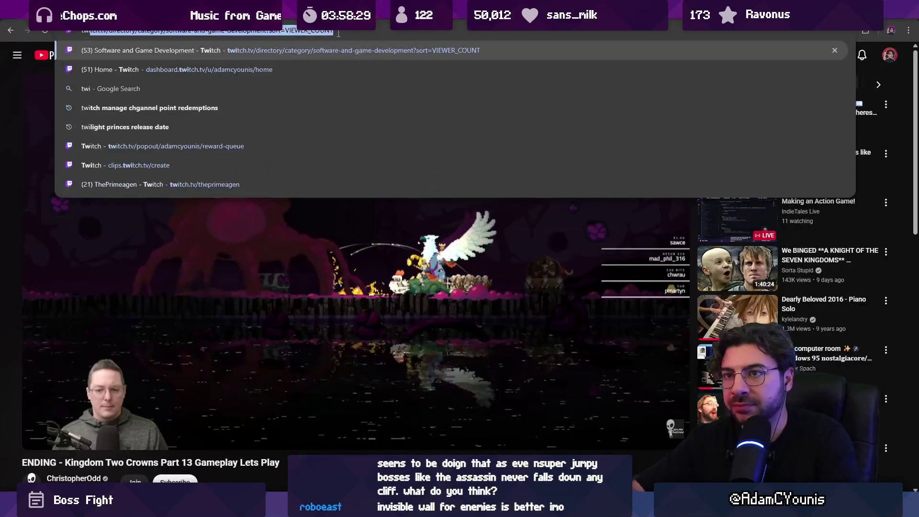
pyautogui.press('Return')
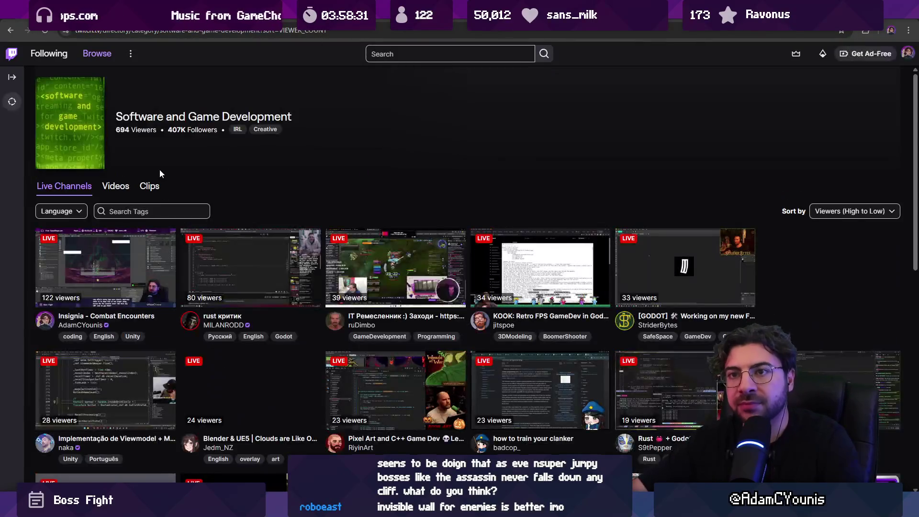
# Scroll the live channel grid and highlight several channels' names and tags
pyautogui.scroll(-2, 249, 311)
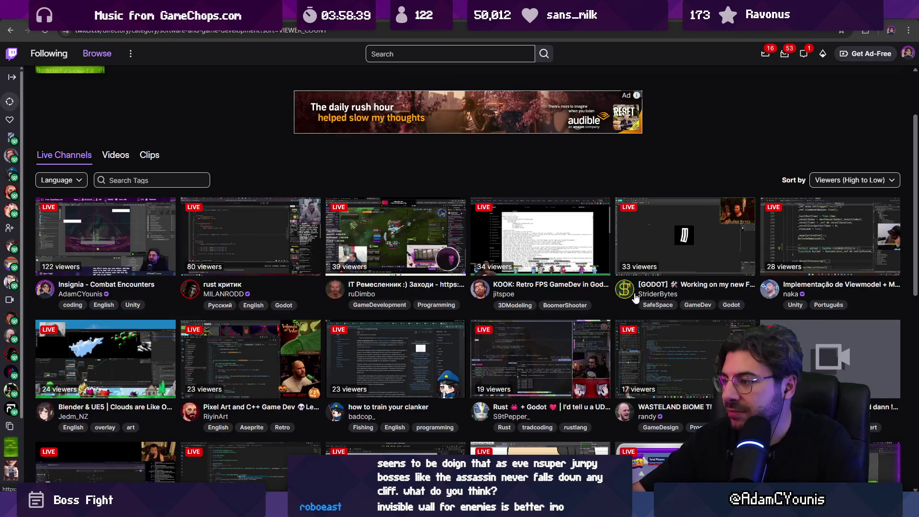
pyautogui.moveTo(641, 294); pyautogui.dragTo(686, 298)
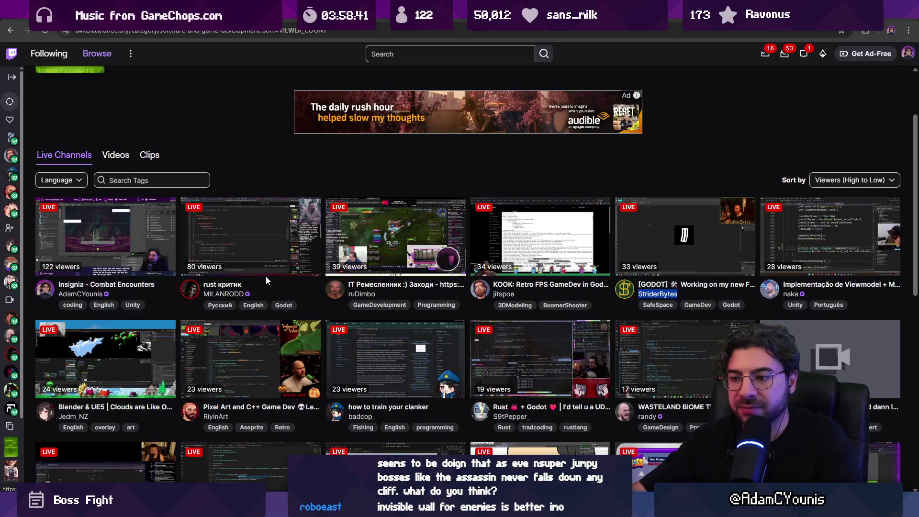
pyautogui.moveTo(223, 417); pyautogui.dragTo(188, 432)
pyautogui.click(201, 416)
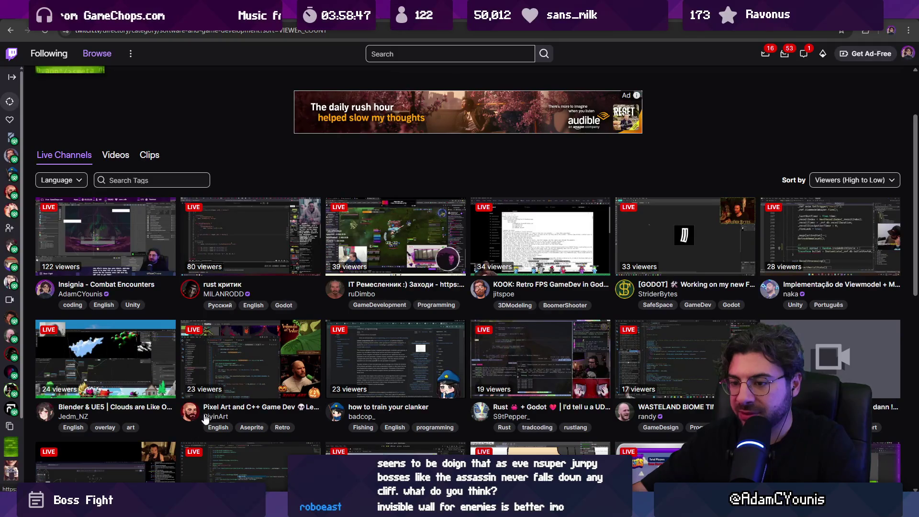
pyautogui.doubleClick(206, 416)
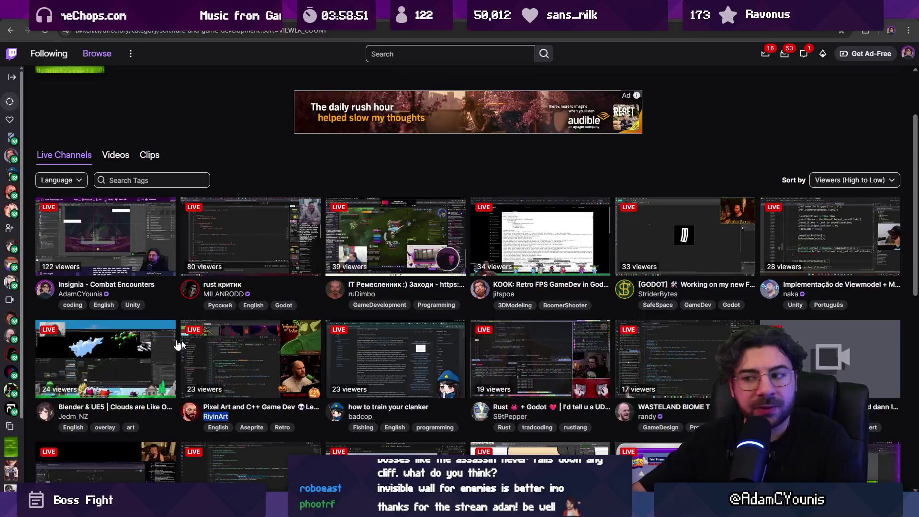
pyautogui.doubleClick(354, 417)
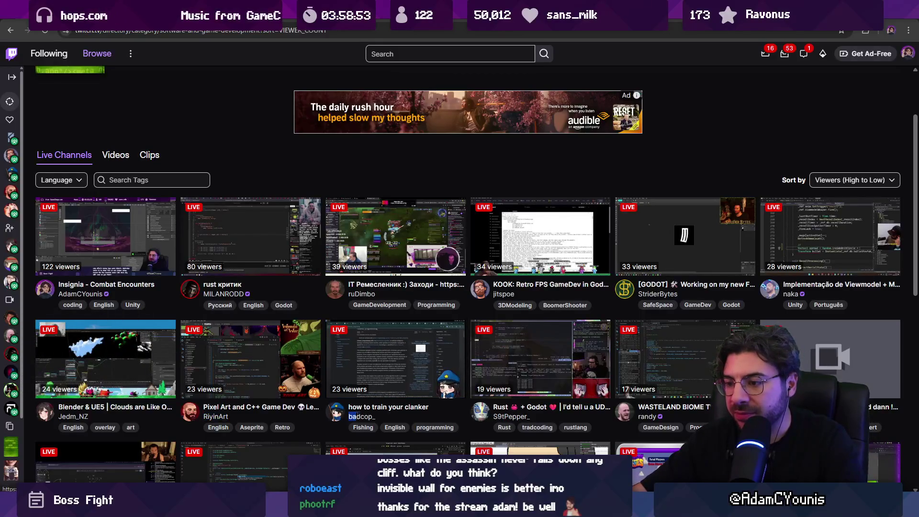